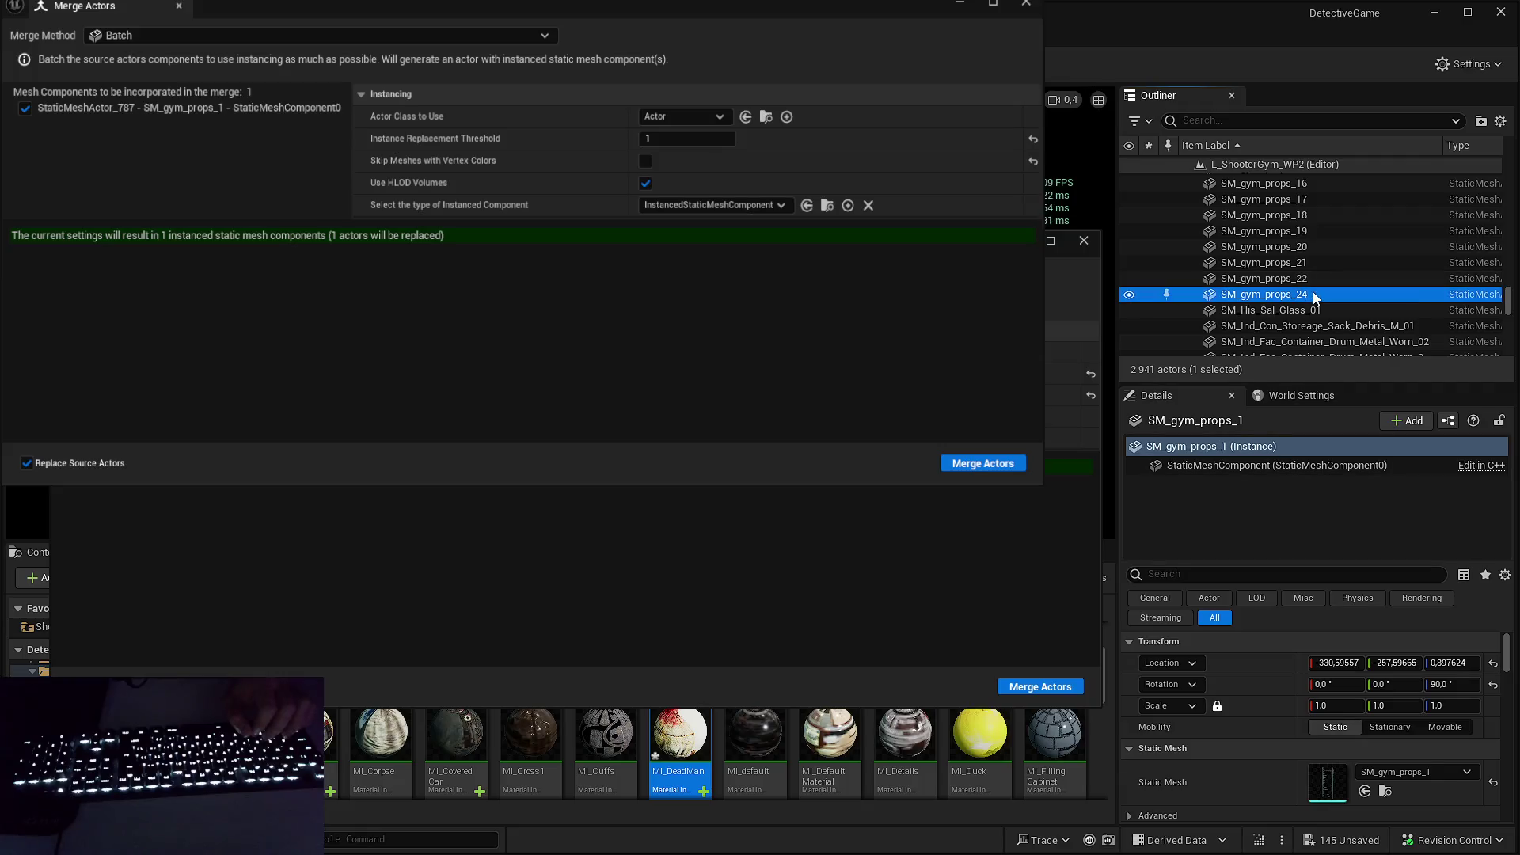
- Step through the gym prop actors in the Outliner, from SM_gym_props_24 to SM_gym_props_12
{"action": "scroll", "coordinate": [1321, 278], "scroll_direction": "down", "scroll_amount": 2}
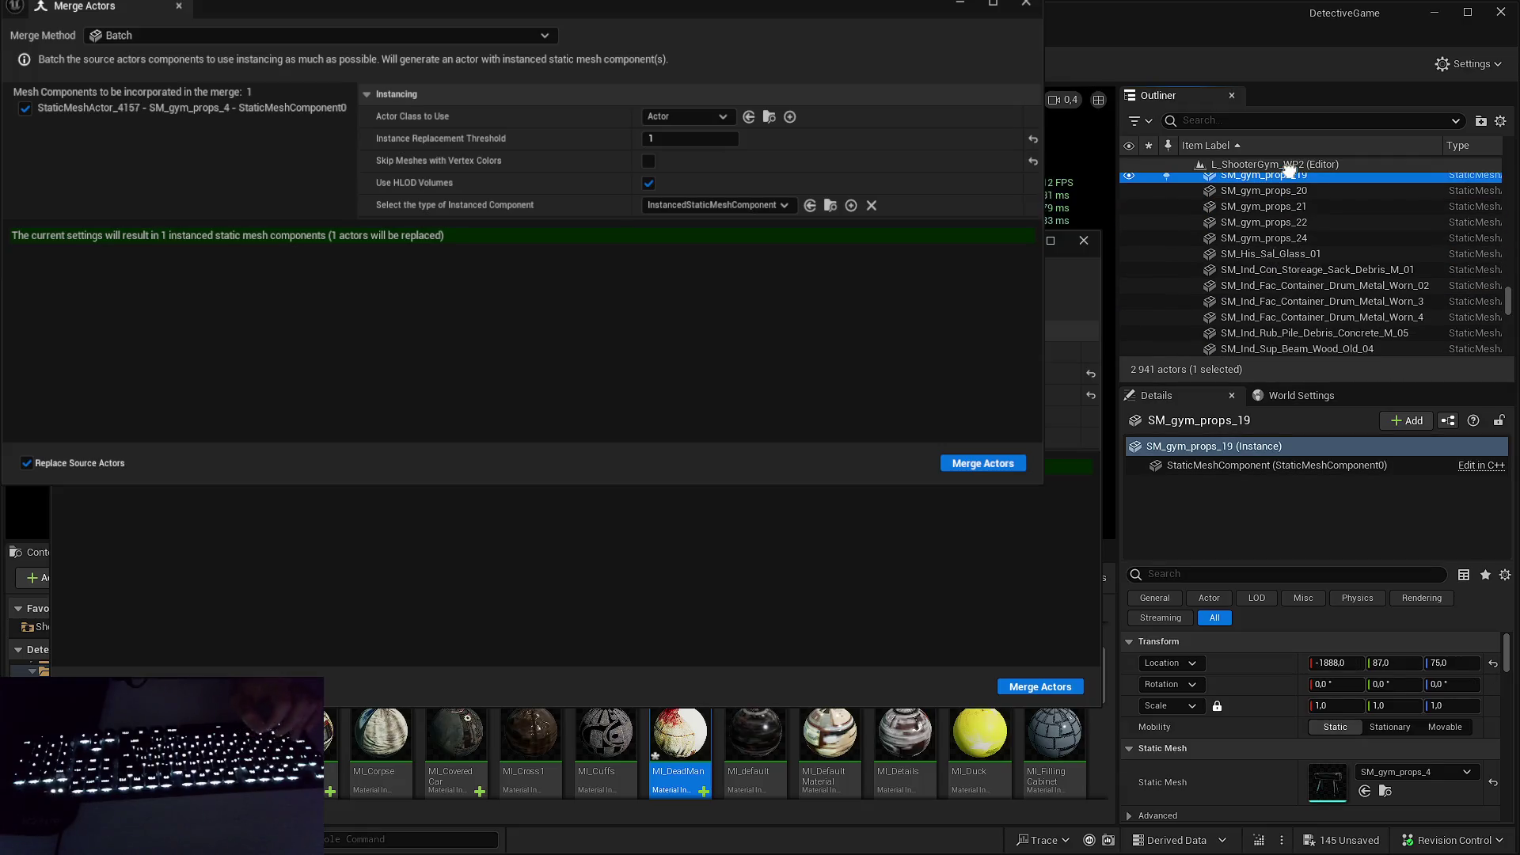
{"action": "left_click", "coordinate": [1313, 234]}
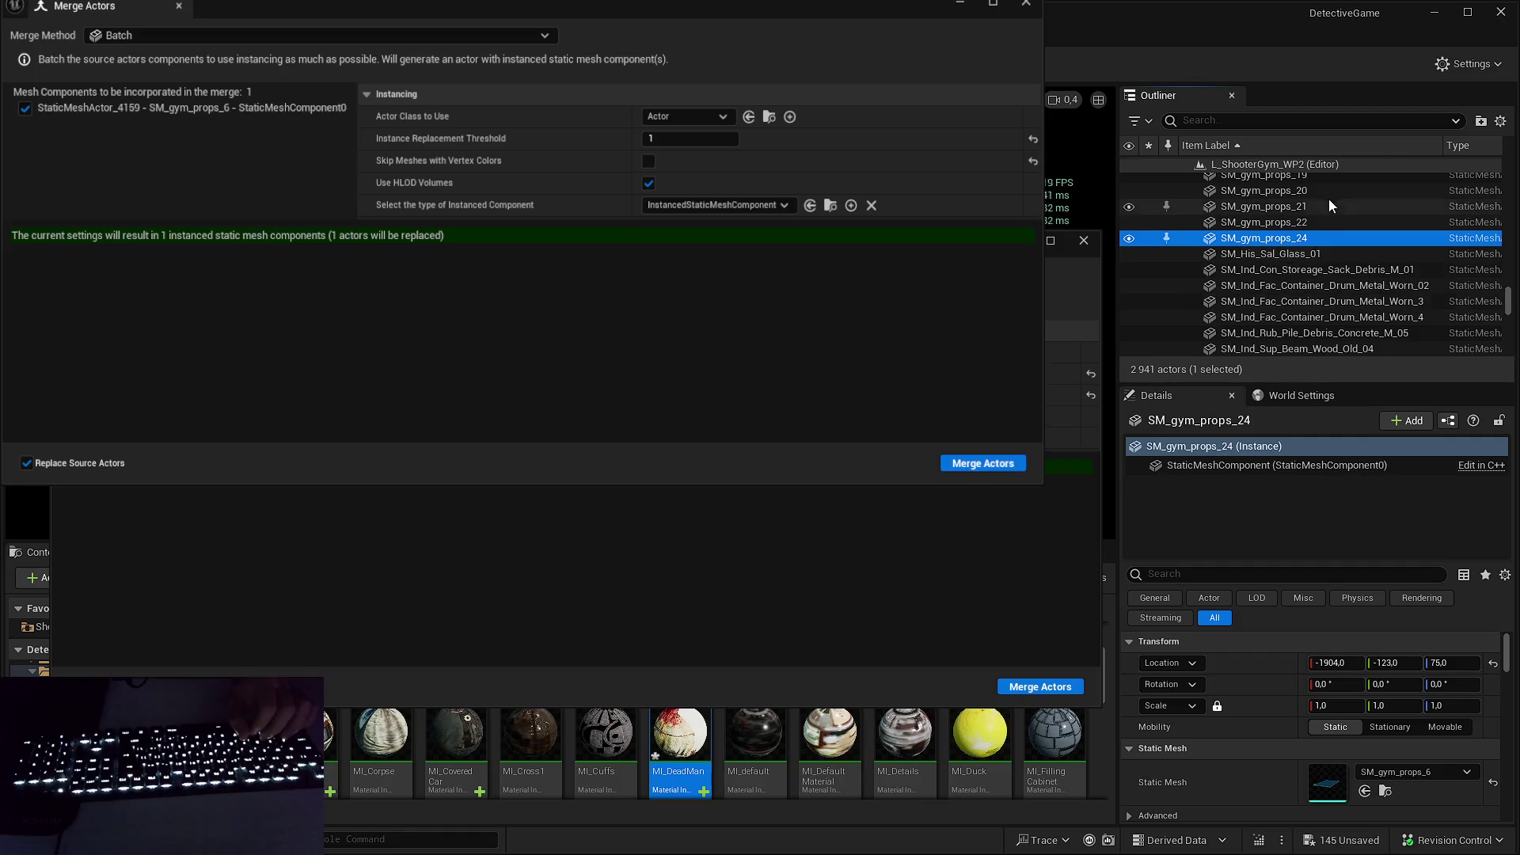
{"action": "scroll", "coordinate": [1319, 317], "scroll_direction": "up", "scroll_amount": 5}
{"action": "left_click", "coordinate": [1321, 216]}
{"action": "left_click", "coordinate": [1324, 280]}
{"action": "left_click", "coordinate": [1308, 201]}
{"action": "left_click", "coordinate": [1318, 248]}
- Select SM_Ind_Con_Storeage_Sack_Debris_M_01 and open its material instance from Details
{"action": "scroll", "coordinate": [1340, 292], "scroll_direction": "down", "scroll_amount": 6}
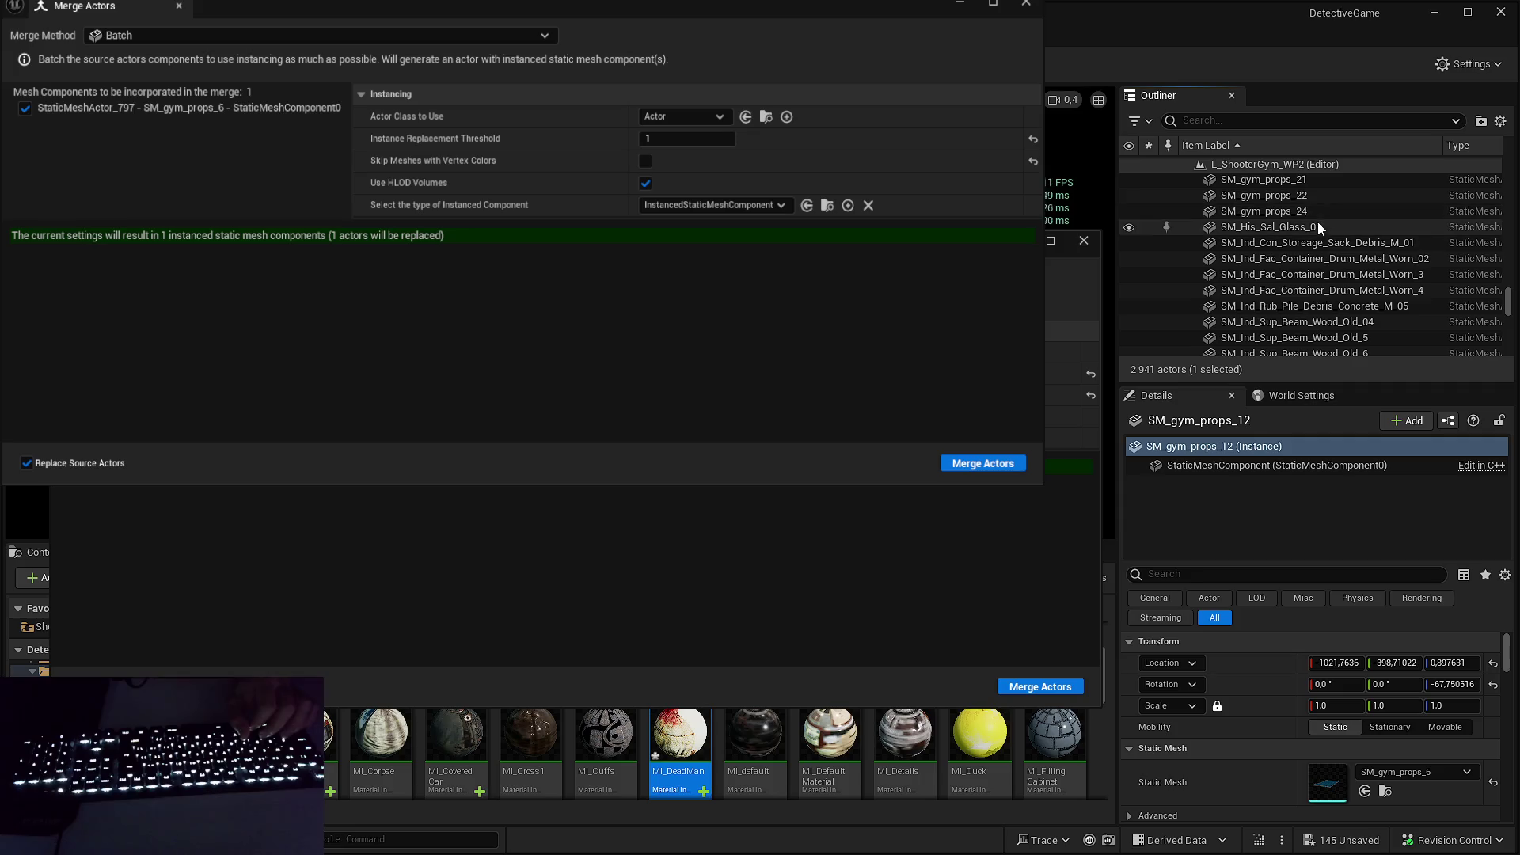
{"action": "left_click", "coordinate": [1317, 226]}
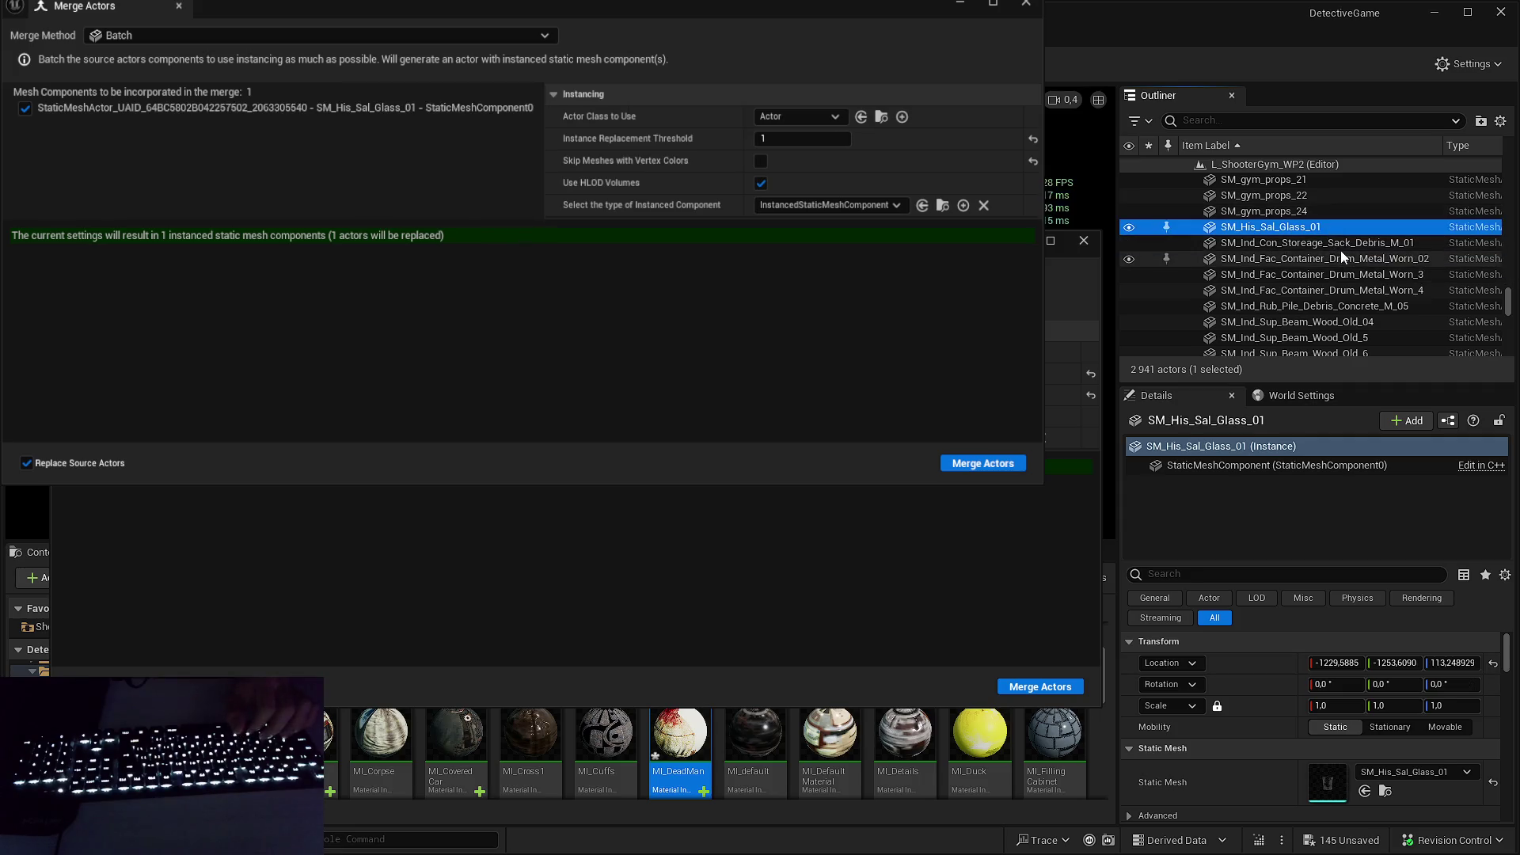
{"action": "left_click", "coordinate": [1342, 247]}
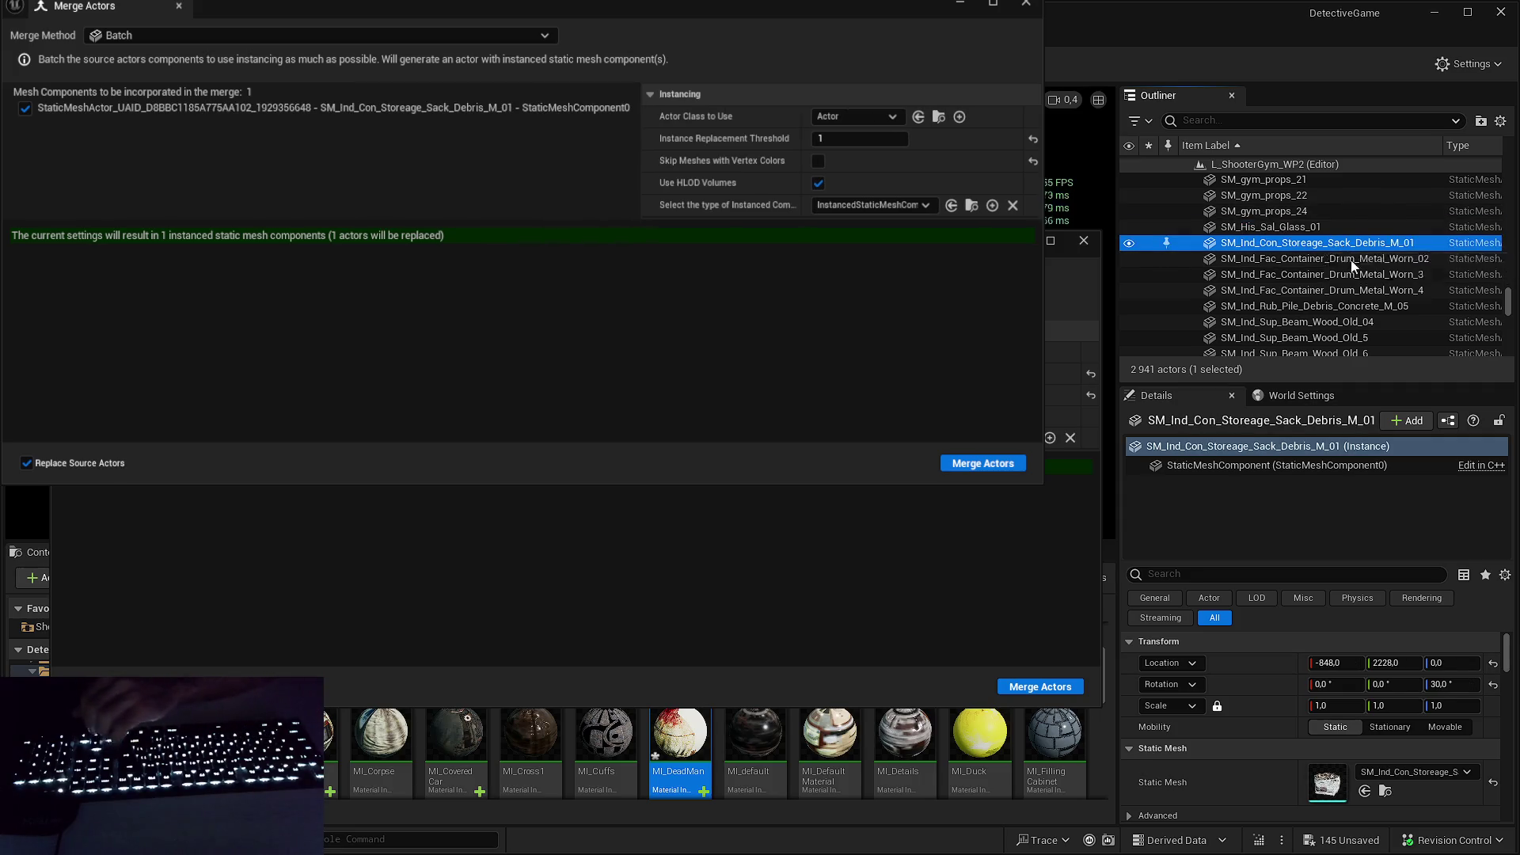
{"action": "scroll", "coordinate": [1332, 753], "scroll_direction": "down", "scroll_amount": 3}
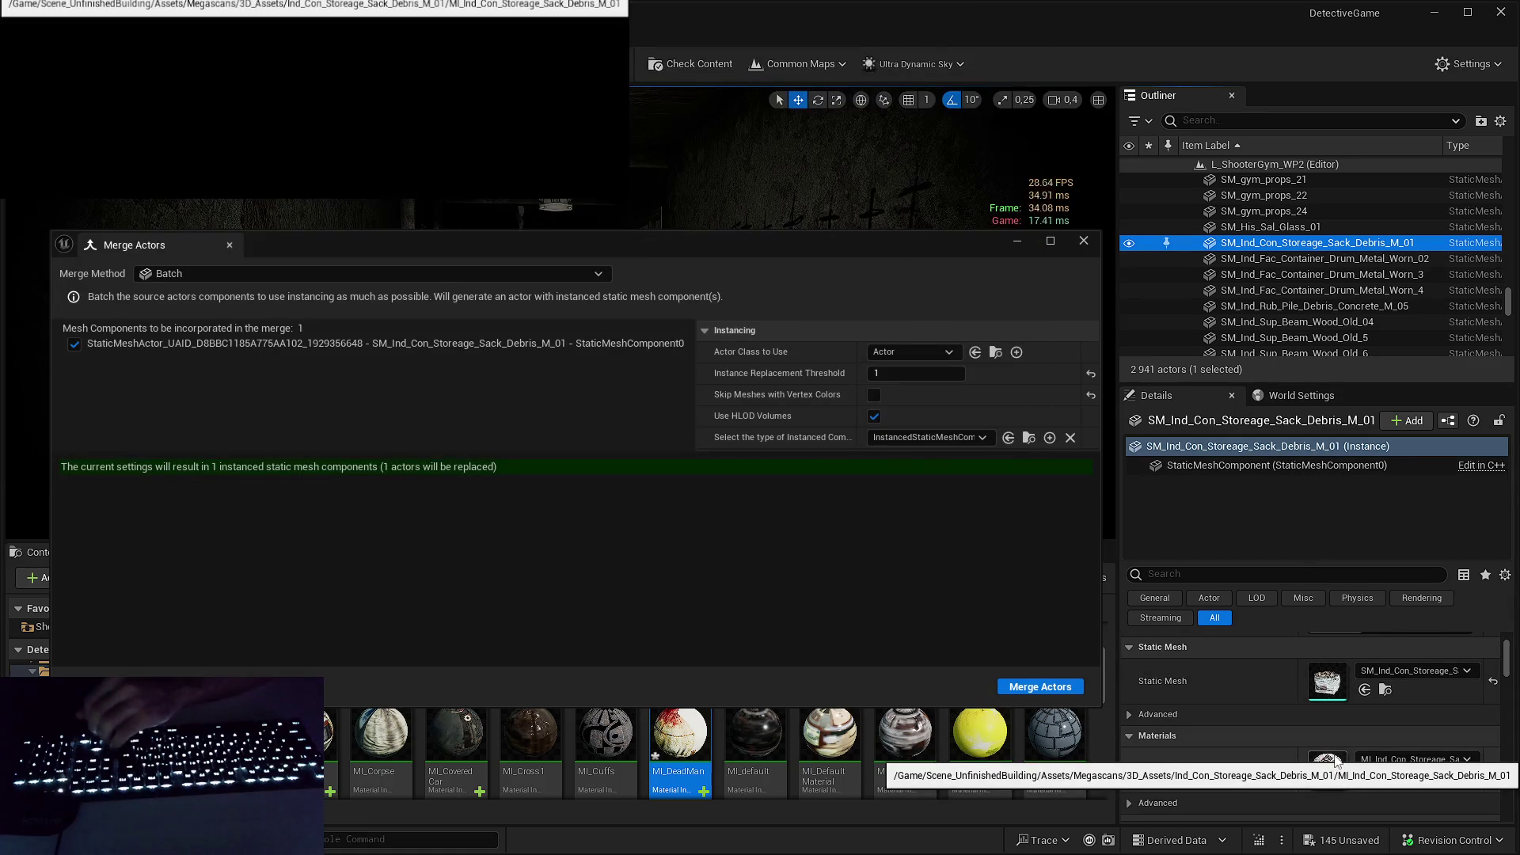
{"action": "double_click", "coordinate": [1330, 762]}
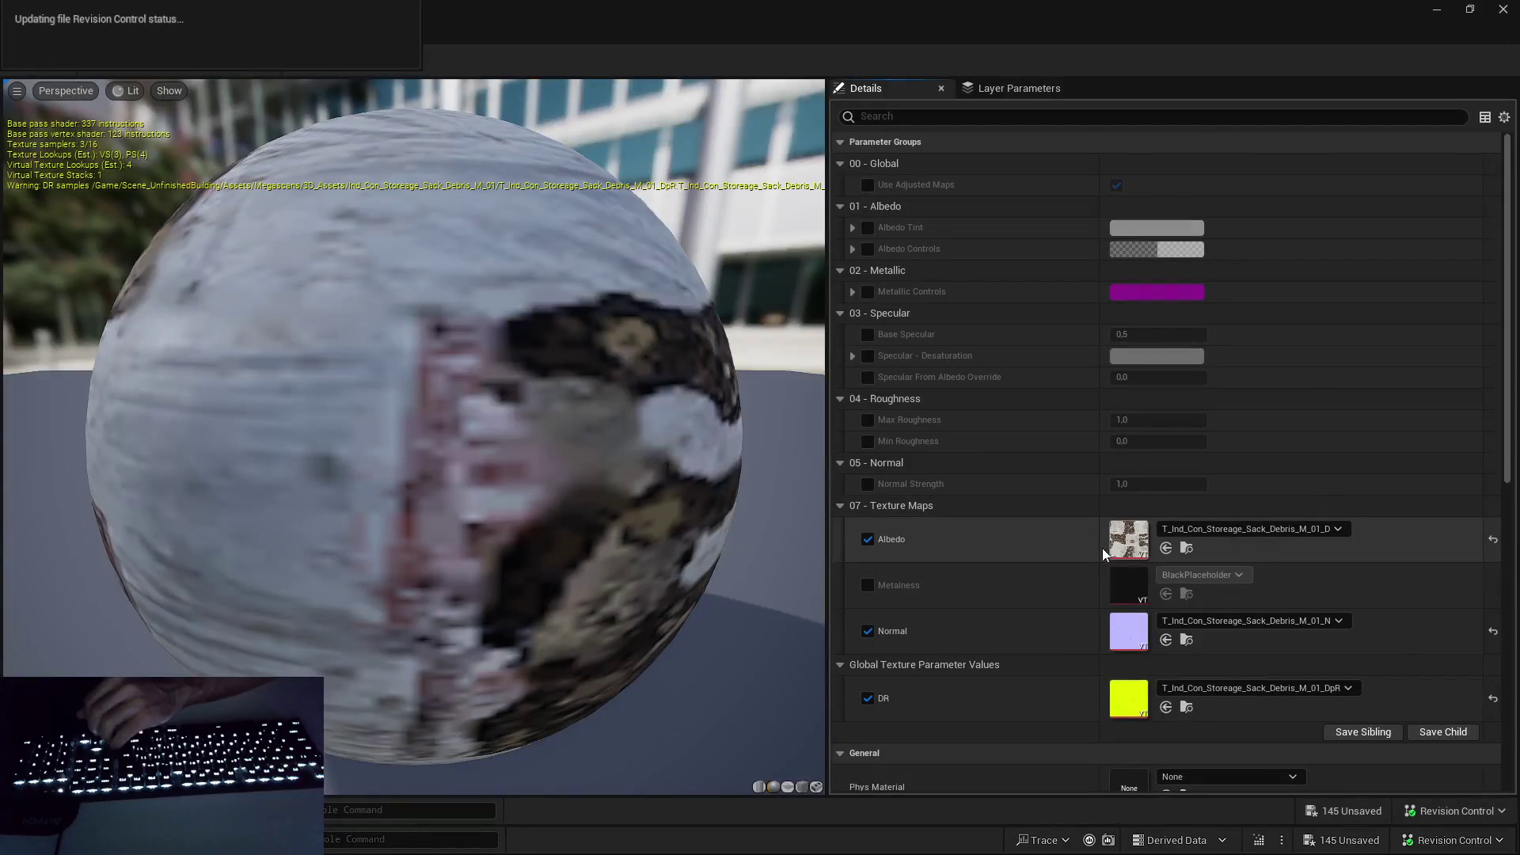
- View the sack debris texture, then select the SM_Ind_Fac_Container_Drum_Metal_Worn_02 actor
{"action": "double_click", "coordinate": [1105, 551]}
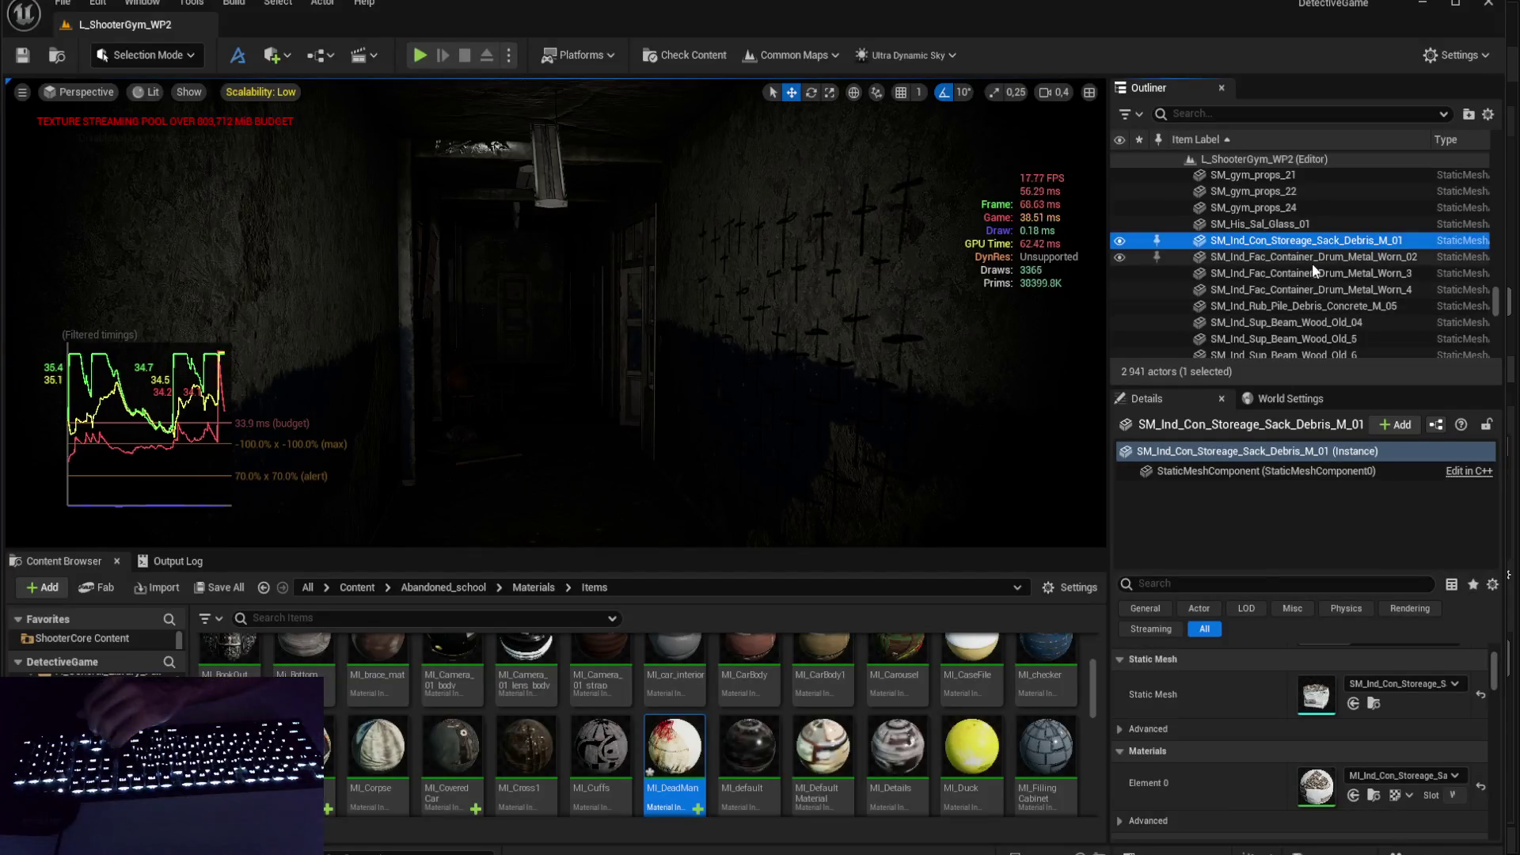
{"action": "left_click", "coordinate": [1313, 258]}
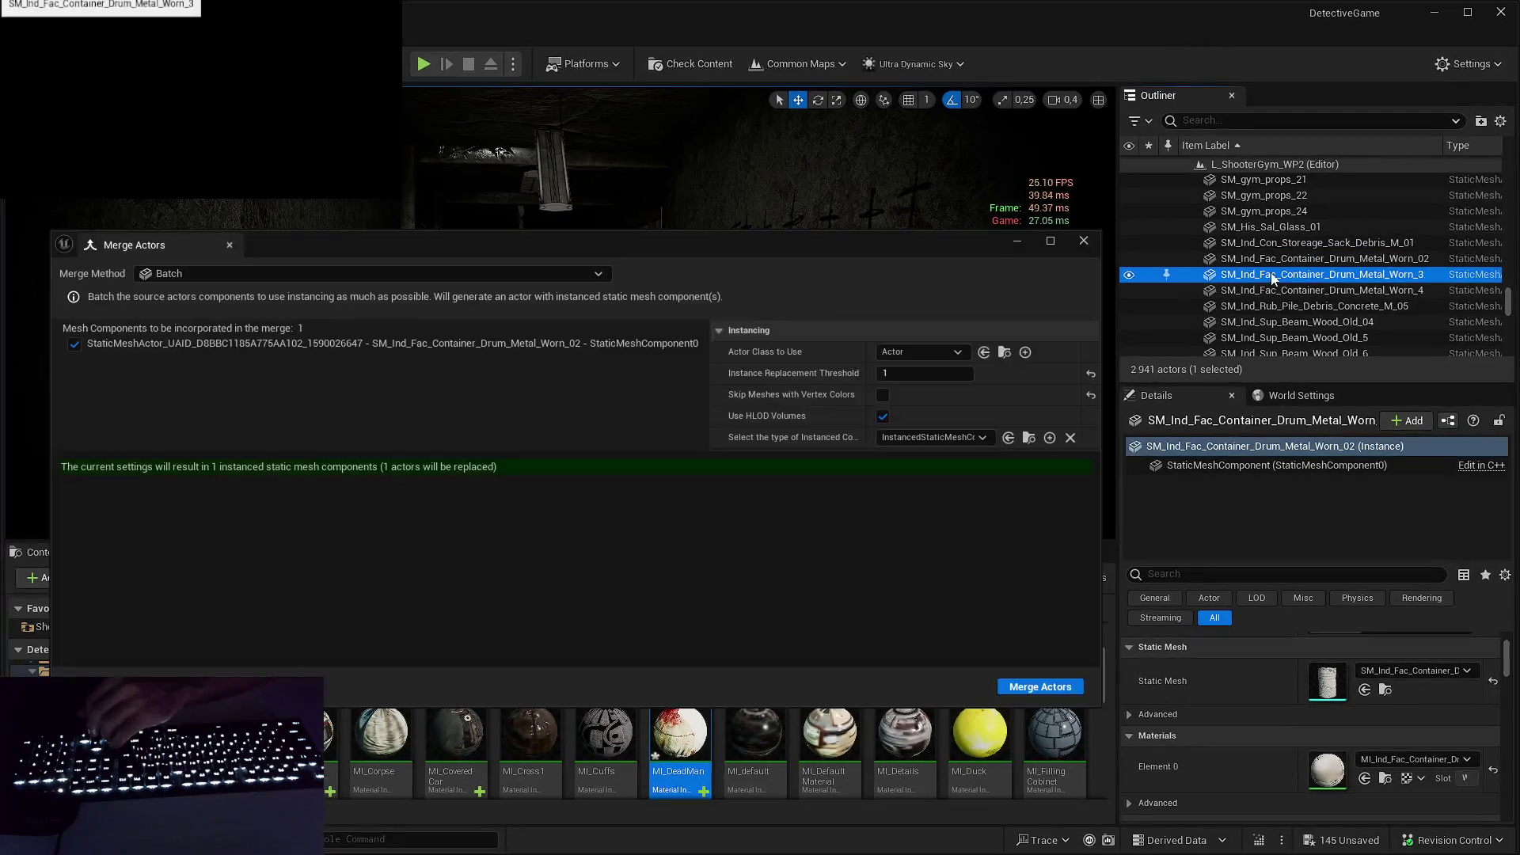
- Select SM_Ind_Rub_Pile_Debris_Concrete_M_05 and open its material instance and mesh asset
{"action": "left_click", "coordinate": [1276, 292]}
{"action": "left_click", "coordinate": [1277, 306]}
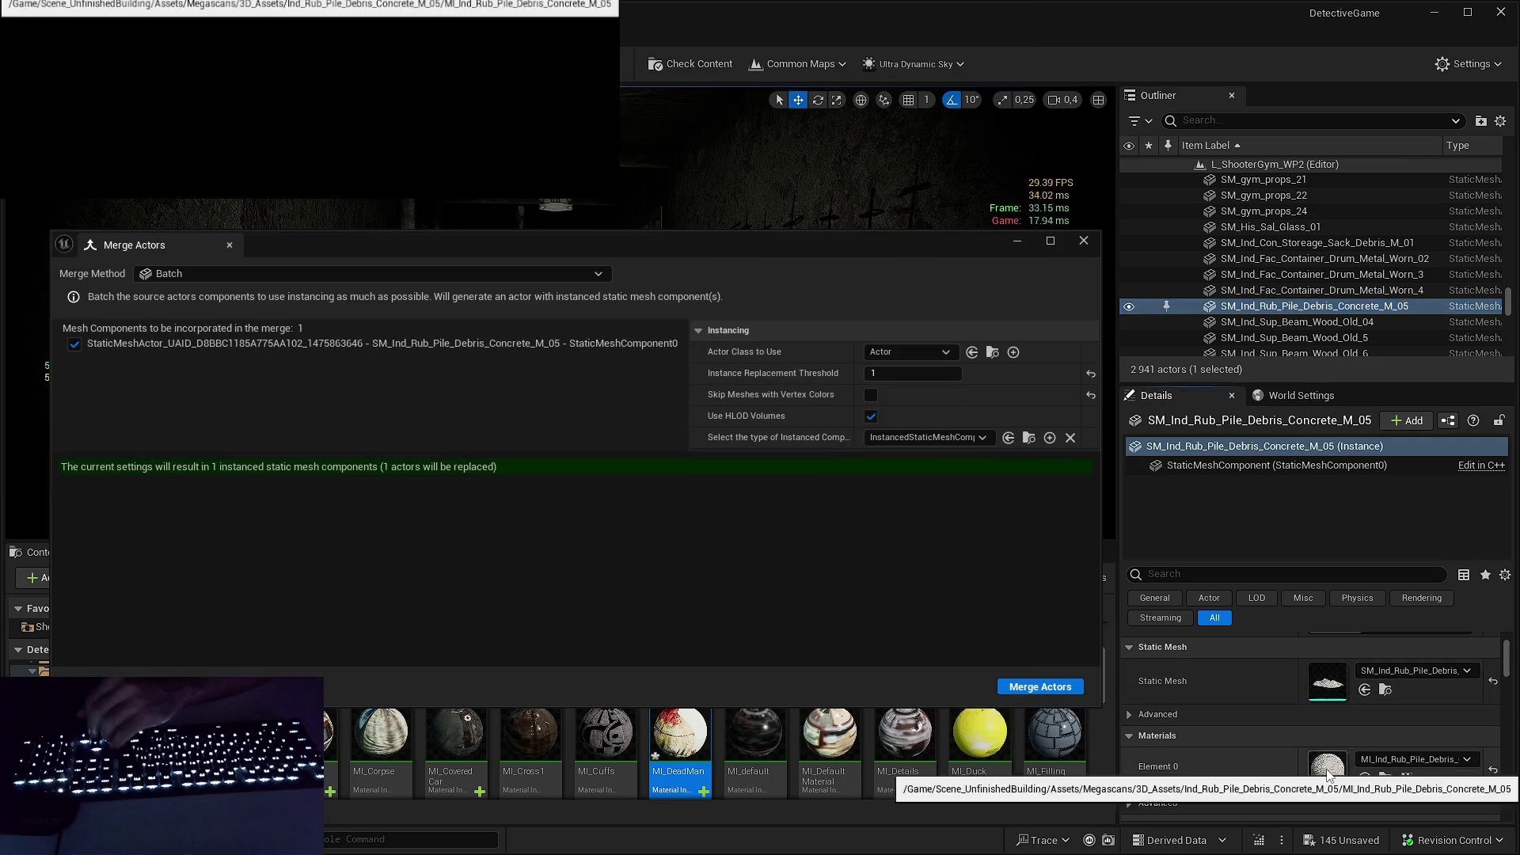
{"action": "double_click", "coordinate": [1327, 760]}
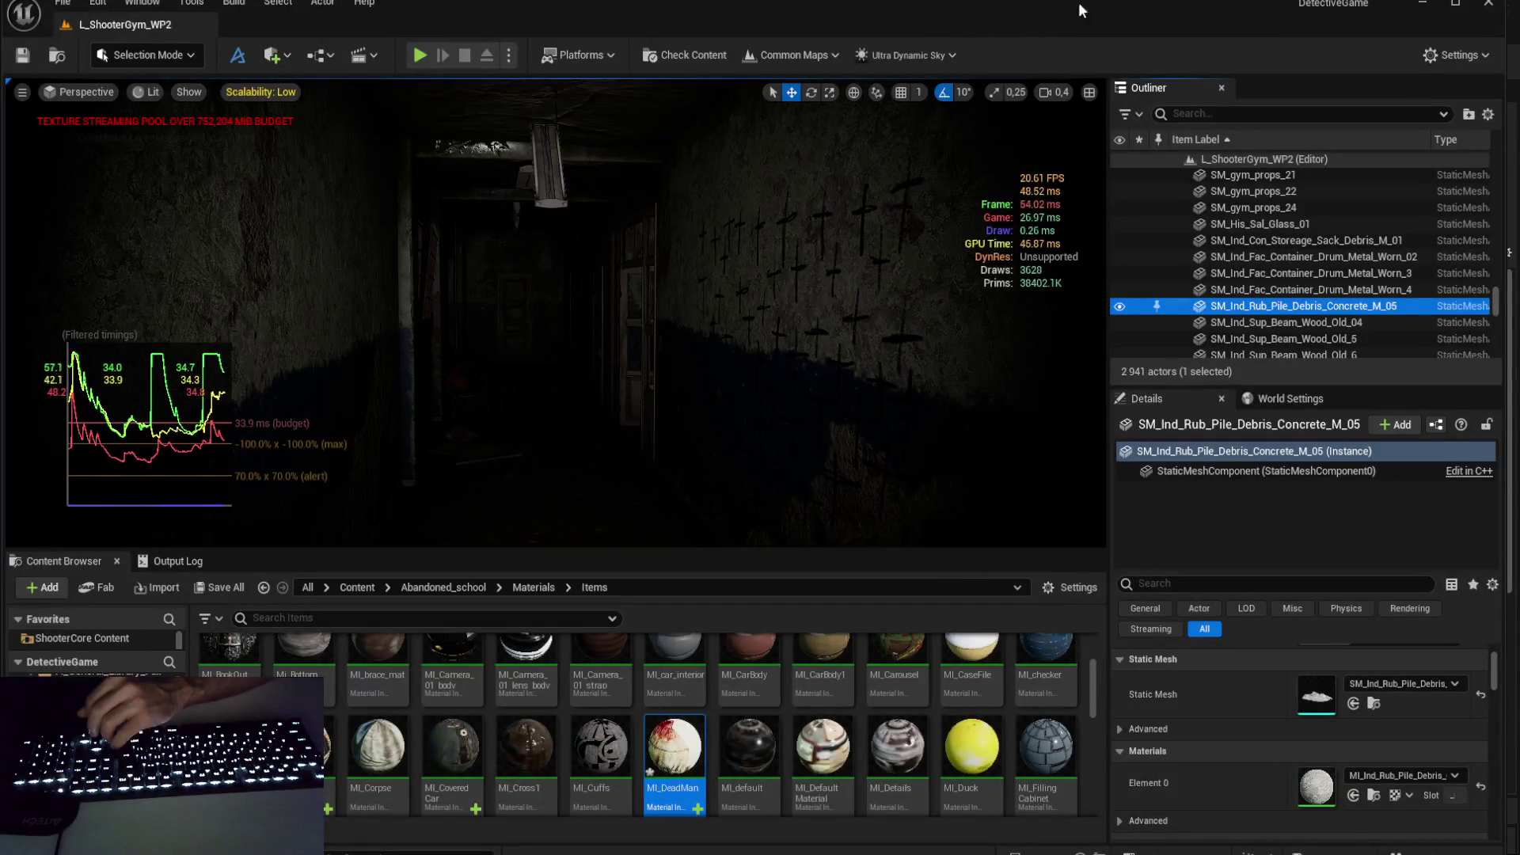
{"action": "double_click", "coordinate": [1332, 696]}
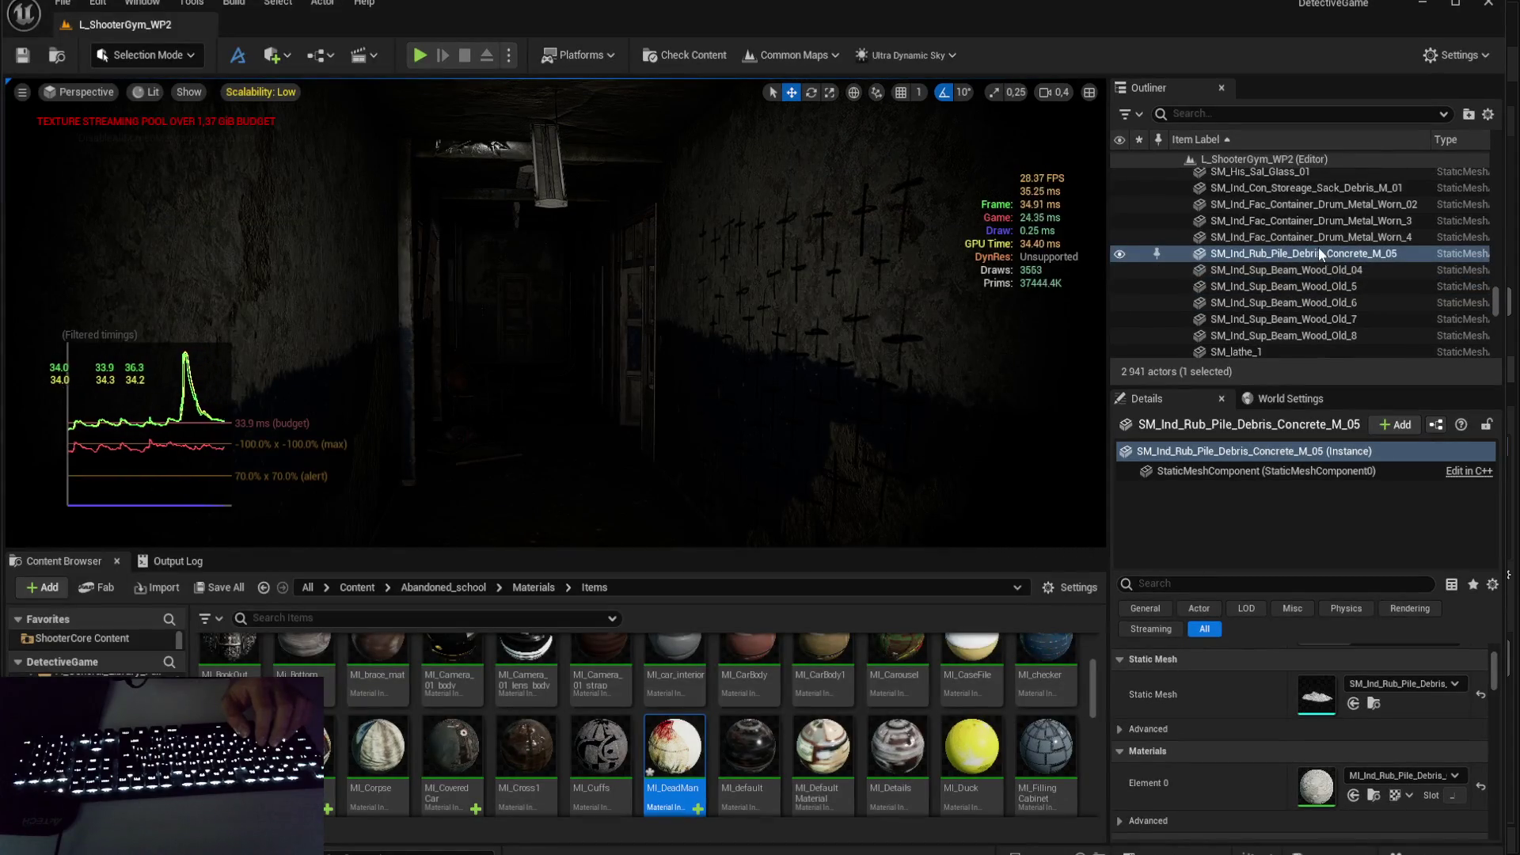
- Reselect SM_Ind_Rub_Pile_Debris_Concrete_M_05 and frame the viewport on it with F
{"action": "left_click", "coordinate": [1343, 272]}
{"action": "left_click", "coordinate": [1348, 257]}
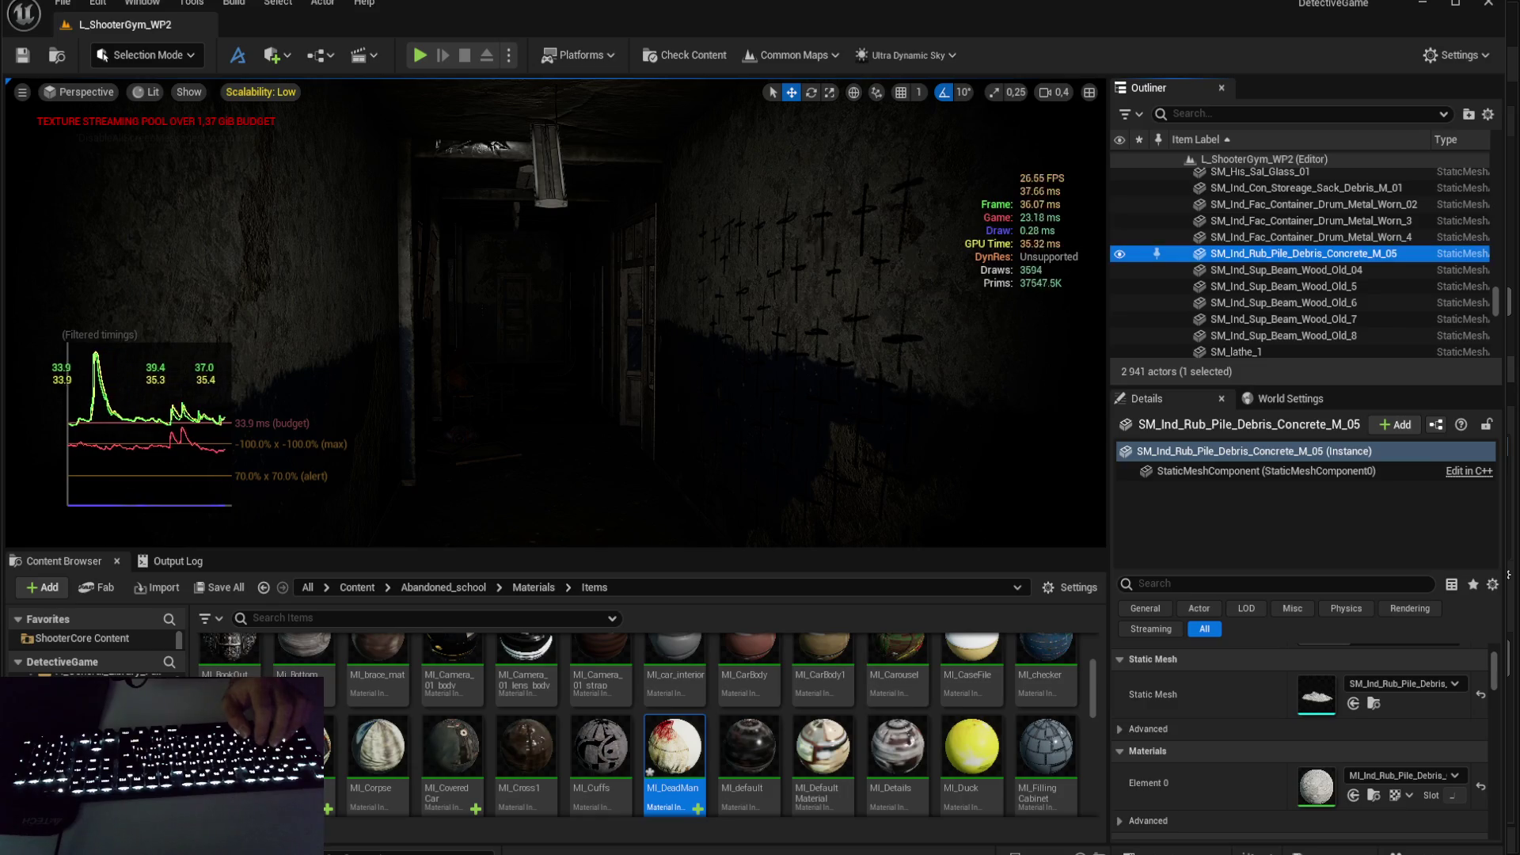
{"action": "key", "text": "f"}
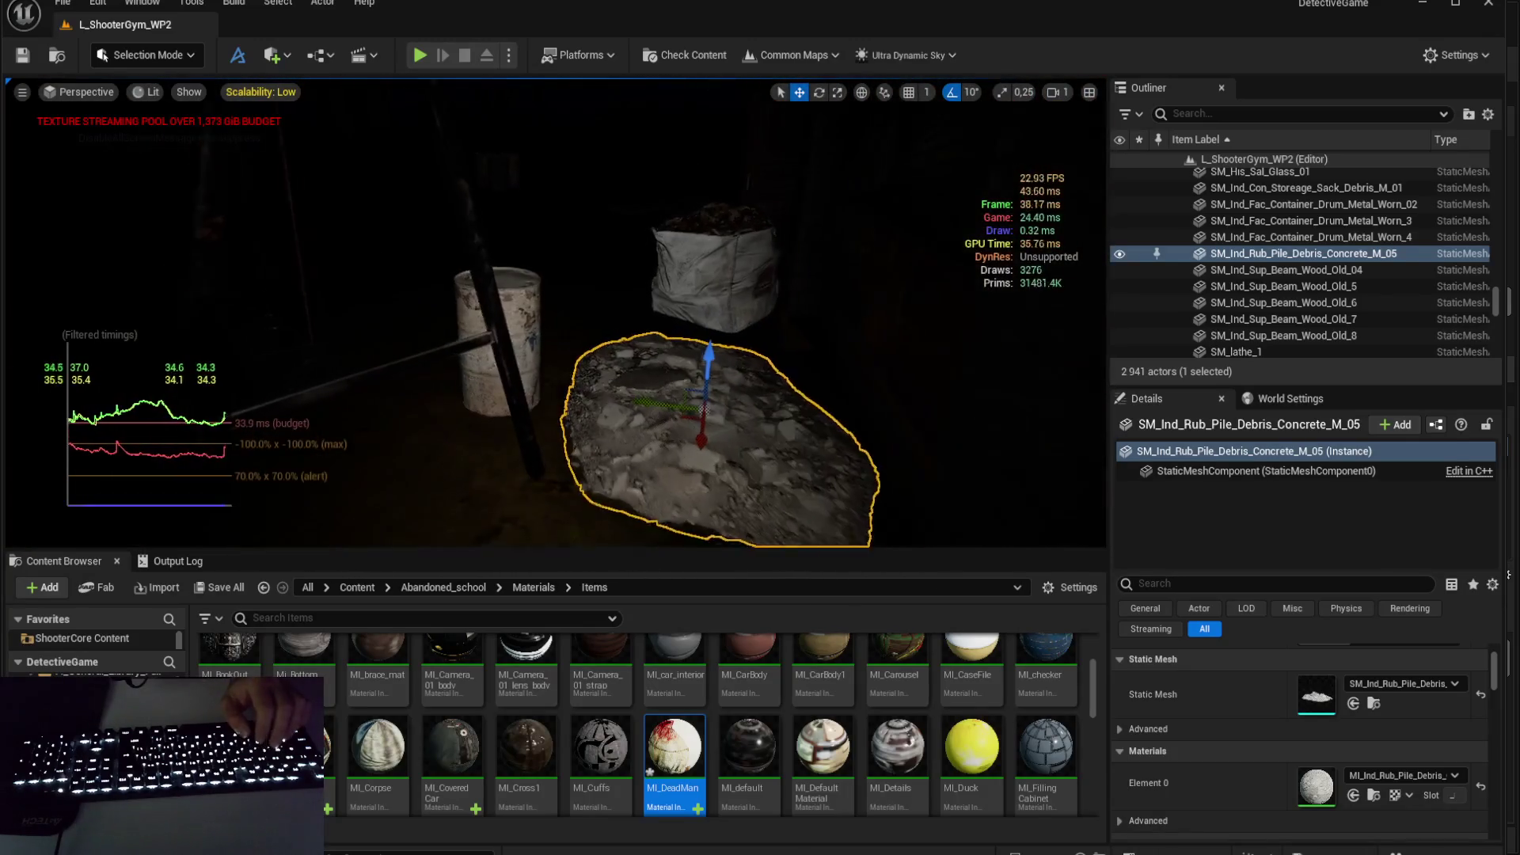
- Move in close to the rubble pile, select it, and save all 145 pending changes
{"action": "scroll", "coordinate": [555, 316], "scroll_direction": "down", "scroll_amount": 2}
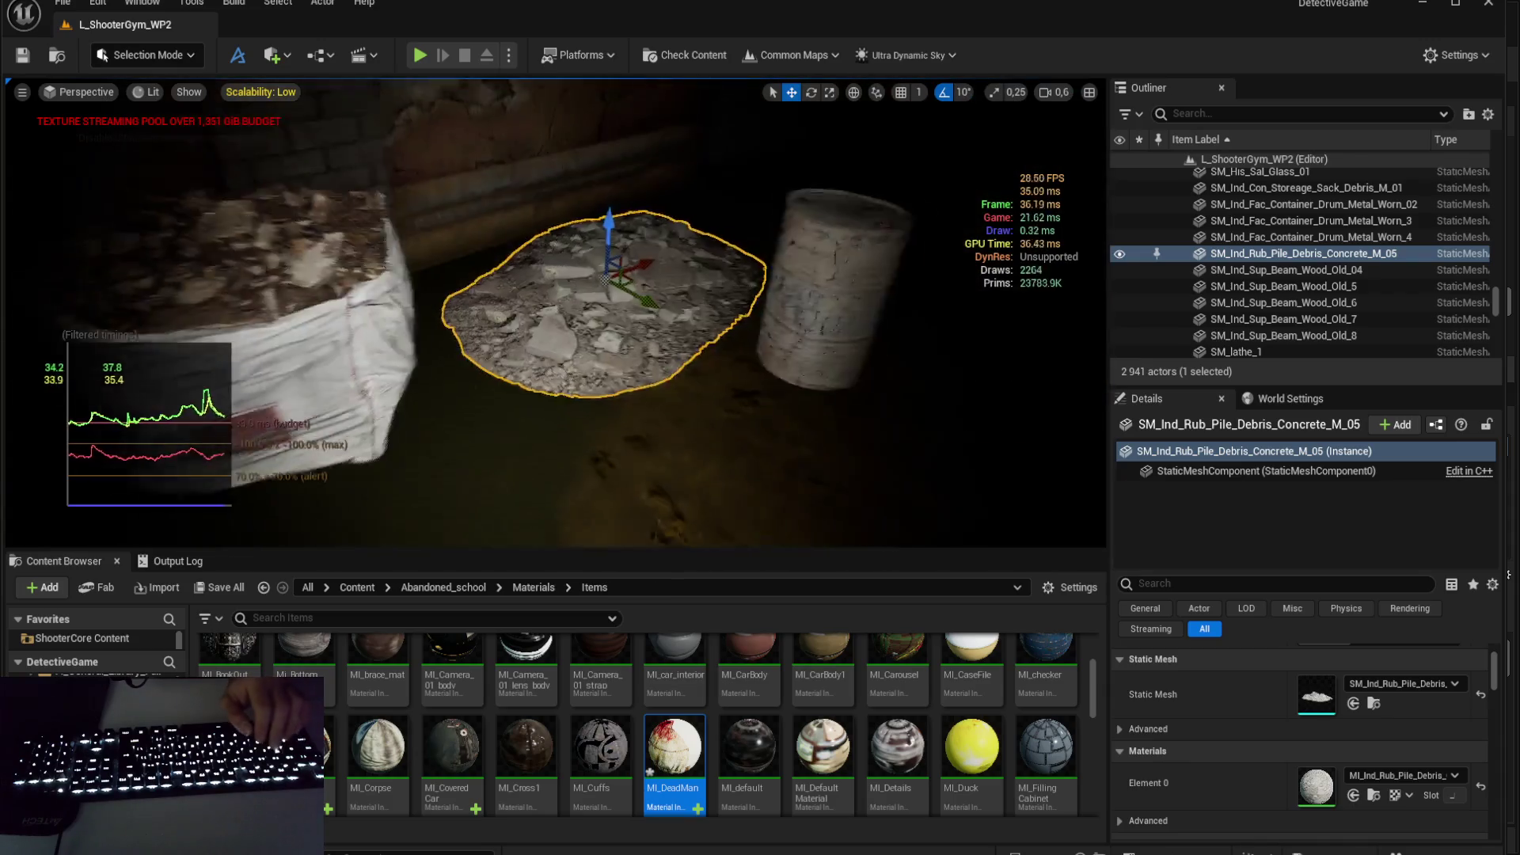
{"action": "key", "text": "Escape"}
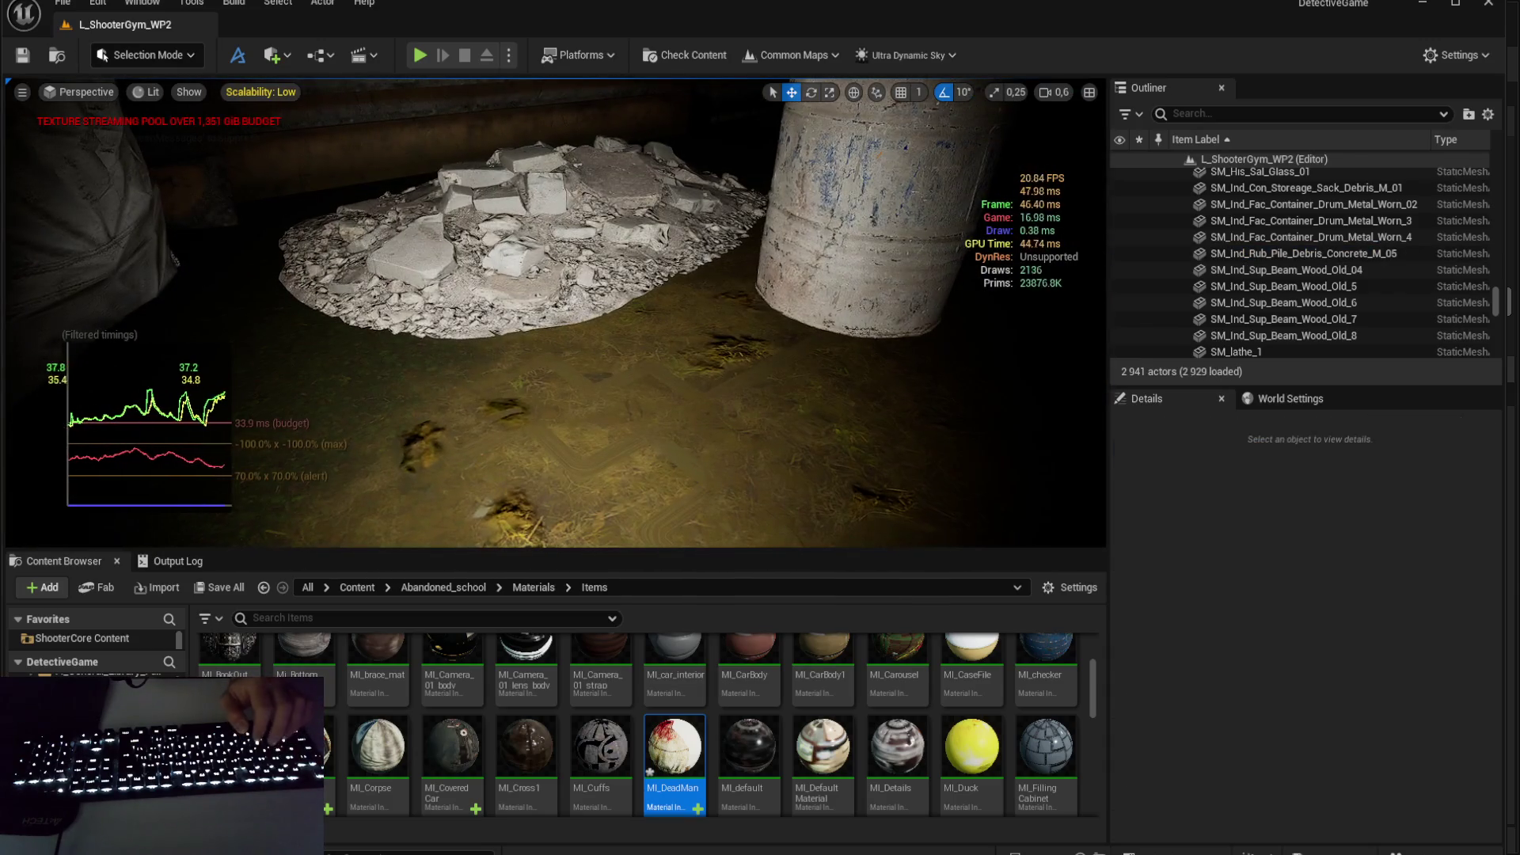
{"action": "key", "text": "w"}
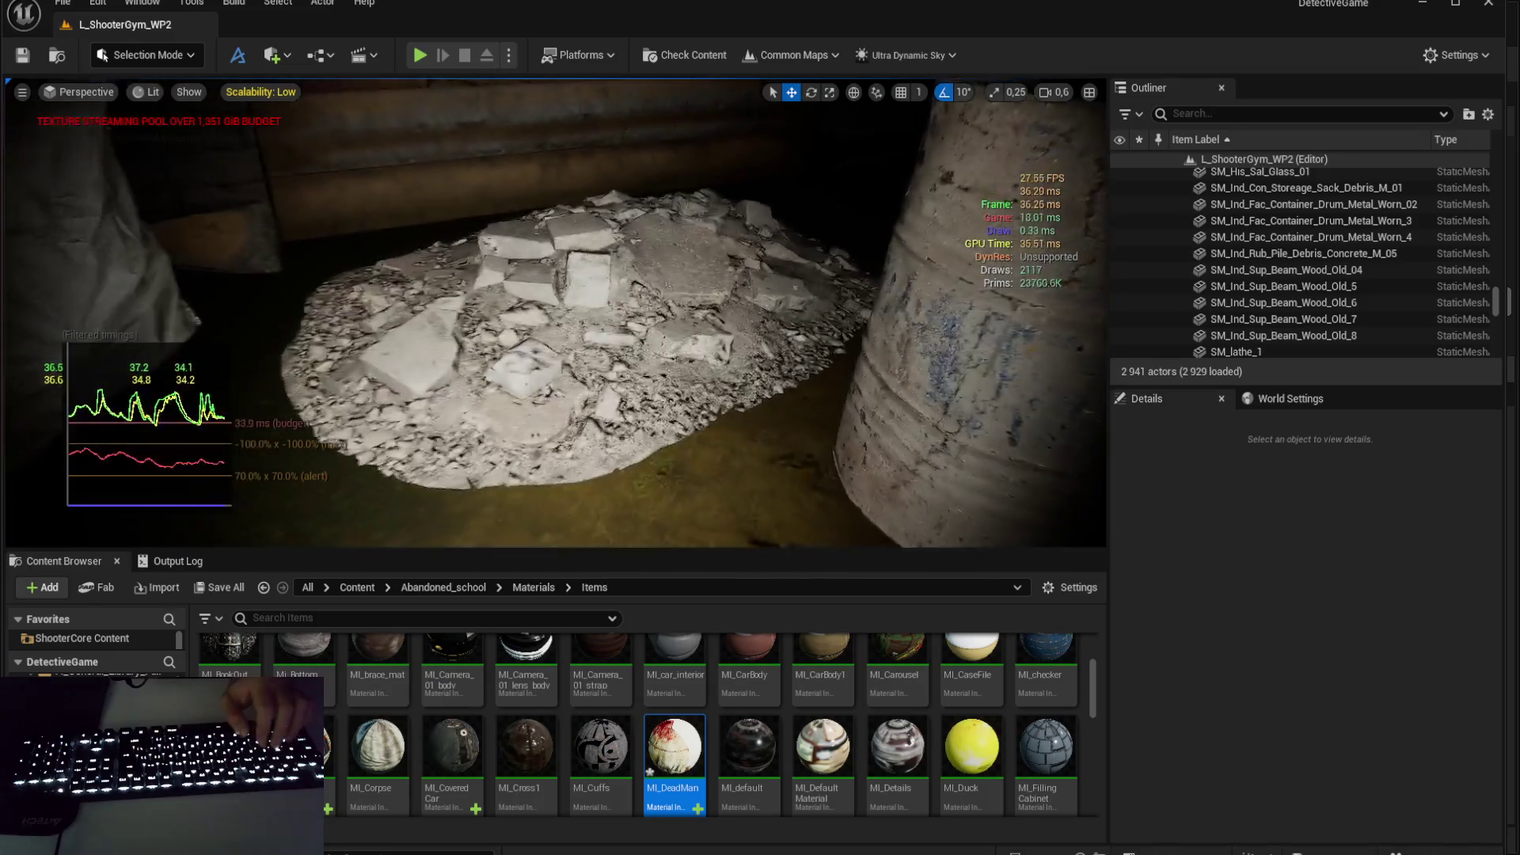
{"action": "left_click", "coordinate": [673, 341]}
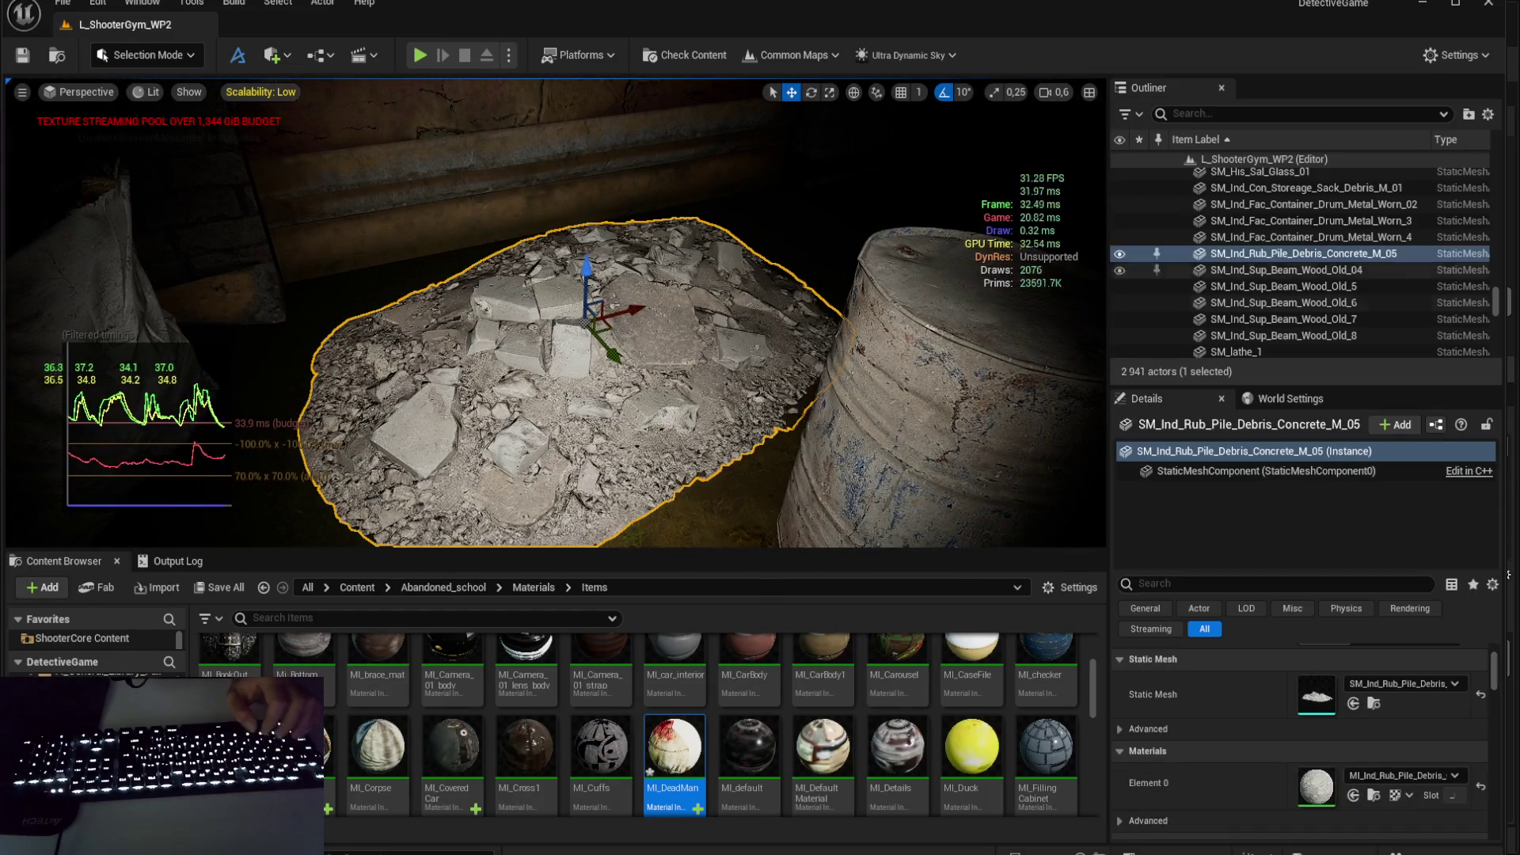
{"action": "key", "text": "ctrl+s"}
{"action": "key", "text": "Return"}
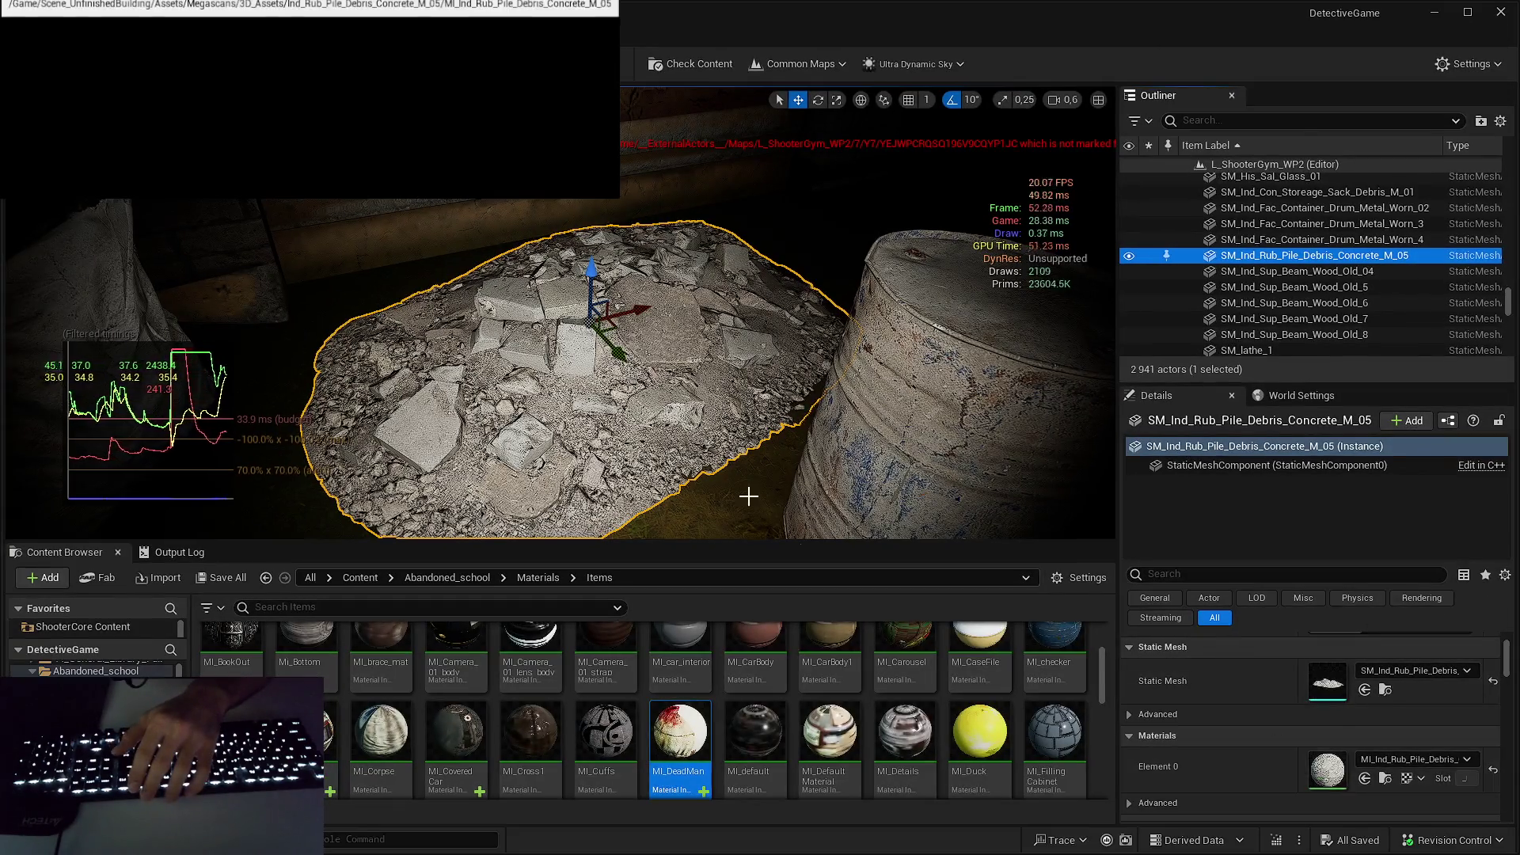
- Open the rubble pile mesh in the Static Mesh Editor with Ctrl+E, review it, and close it
{"action": "key", "text": "ctrl+e"}
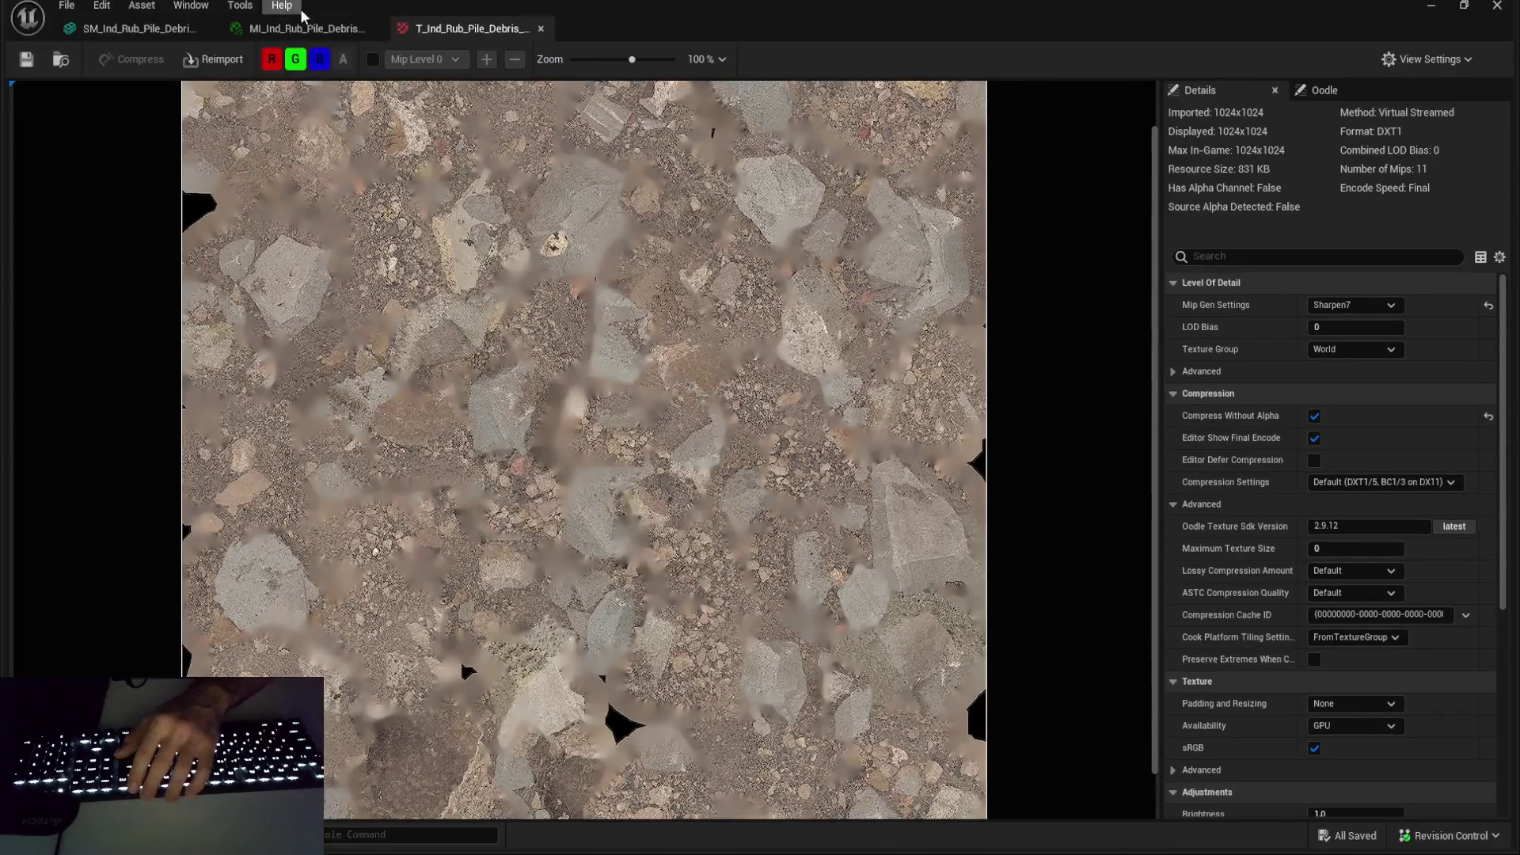
{"action": "left_click", "coordinate": [139, 29]}
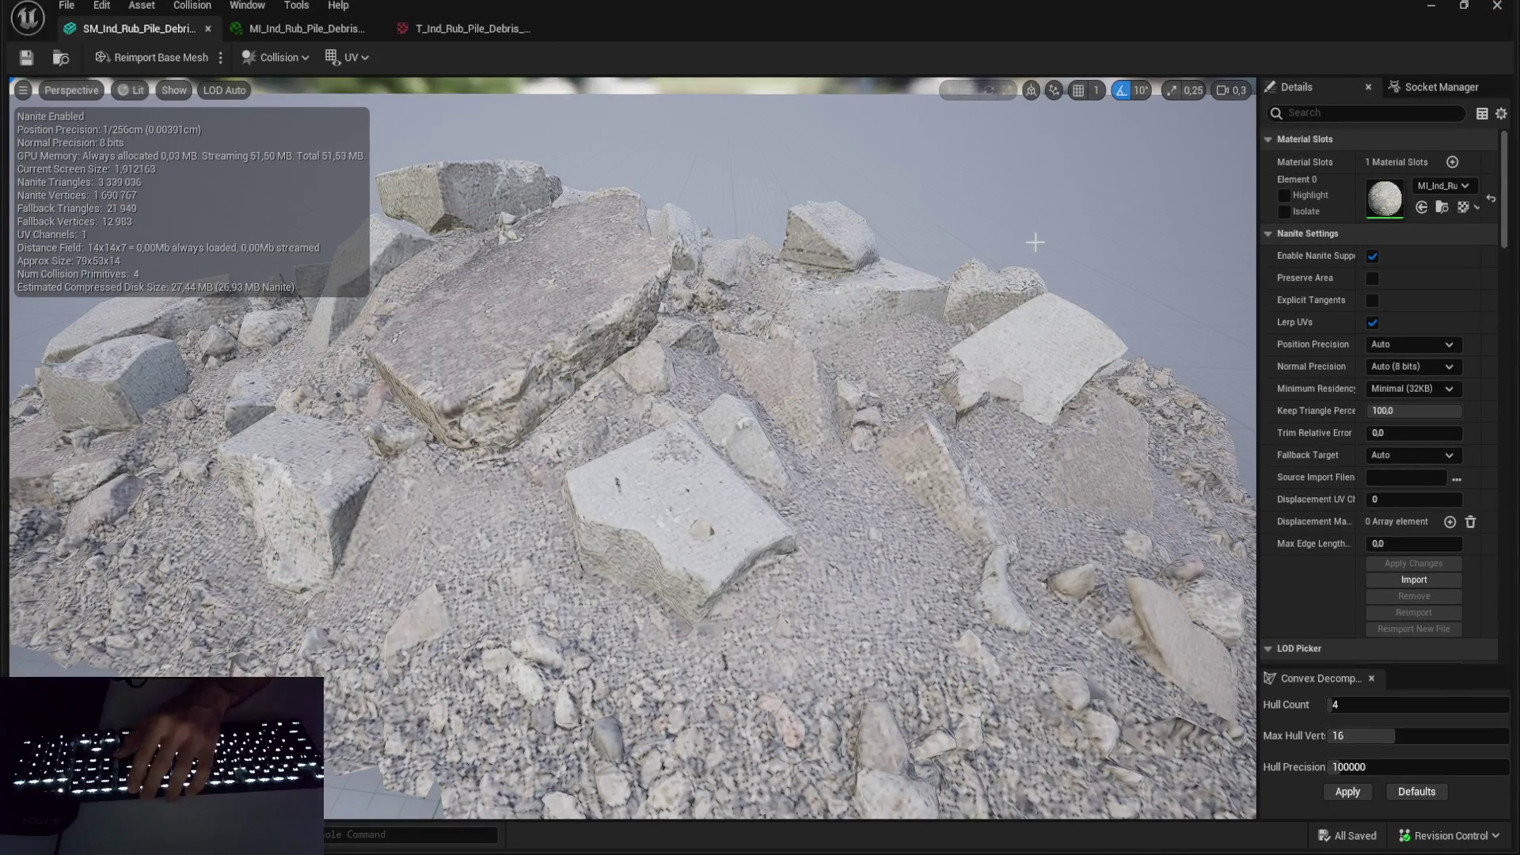
{"action": "left_click", "coordinate": [1496, 5]}
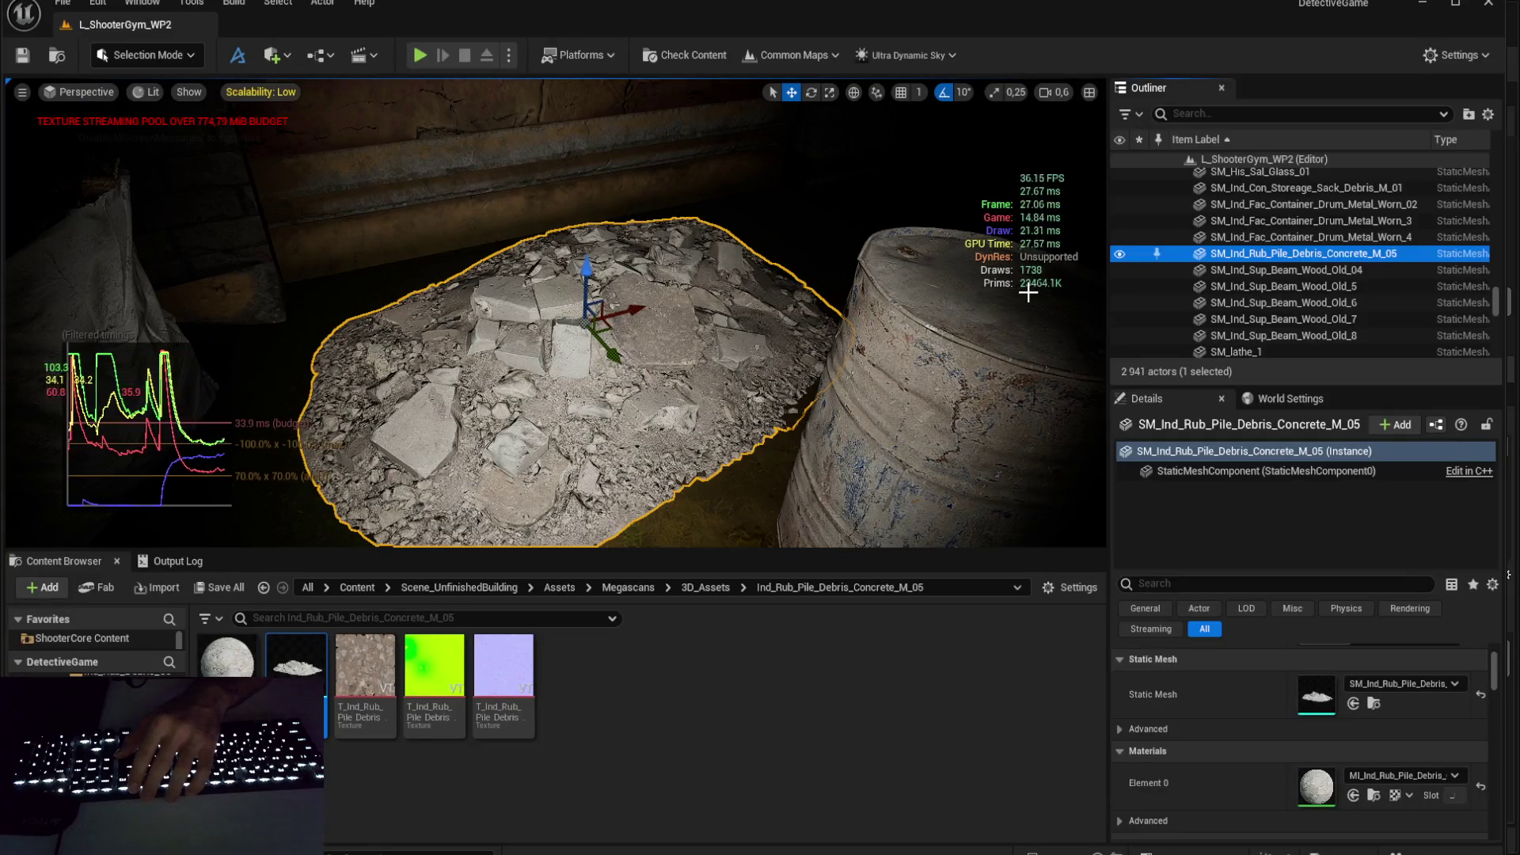
- Delete the concrete rubble pile, leaving 2,940 actors, then select the worn metal drum
{"action": "scroll", "coordinate": [735, 320], "scroll_direction": "up", "scroll_amount": 2}
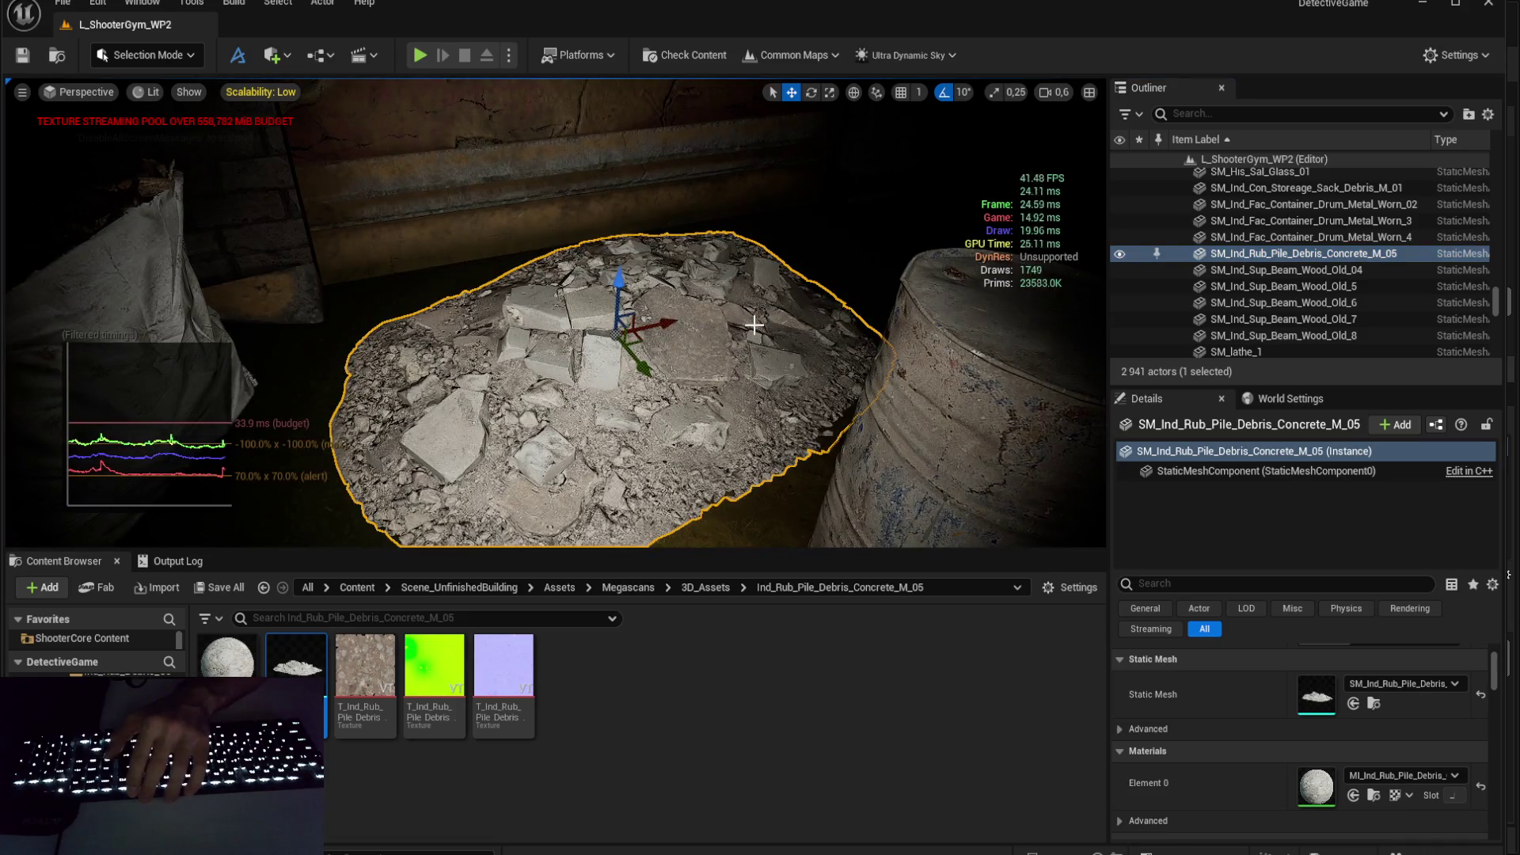
{"action": "key", "text": "Delete"}
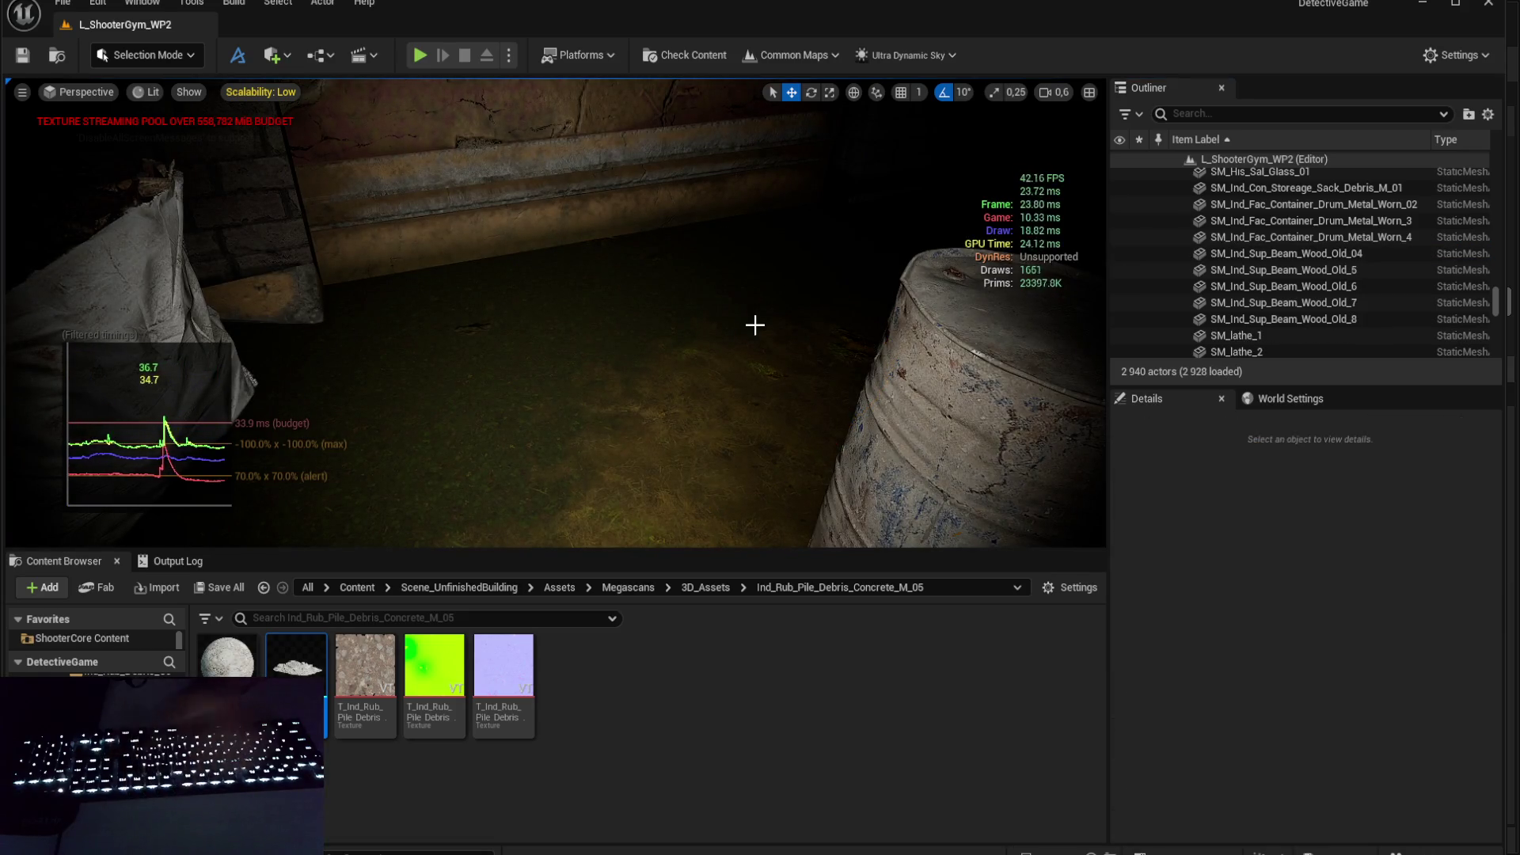
{"action": "key", "text": "ctrl+z"}
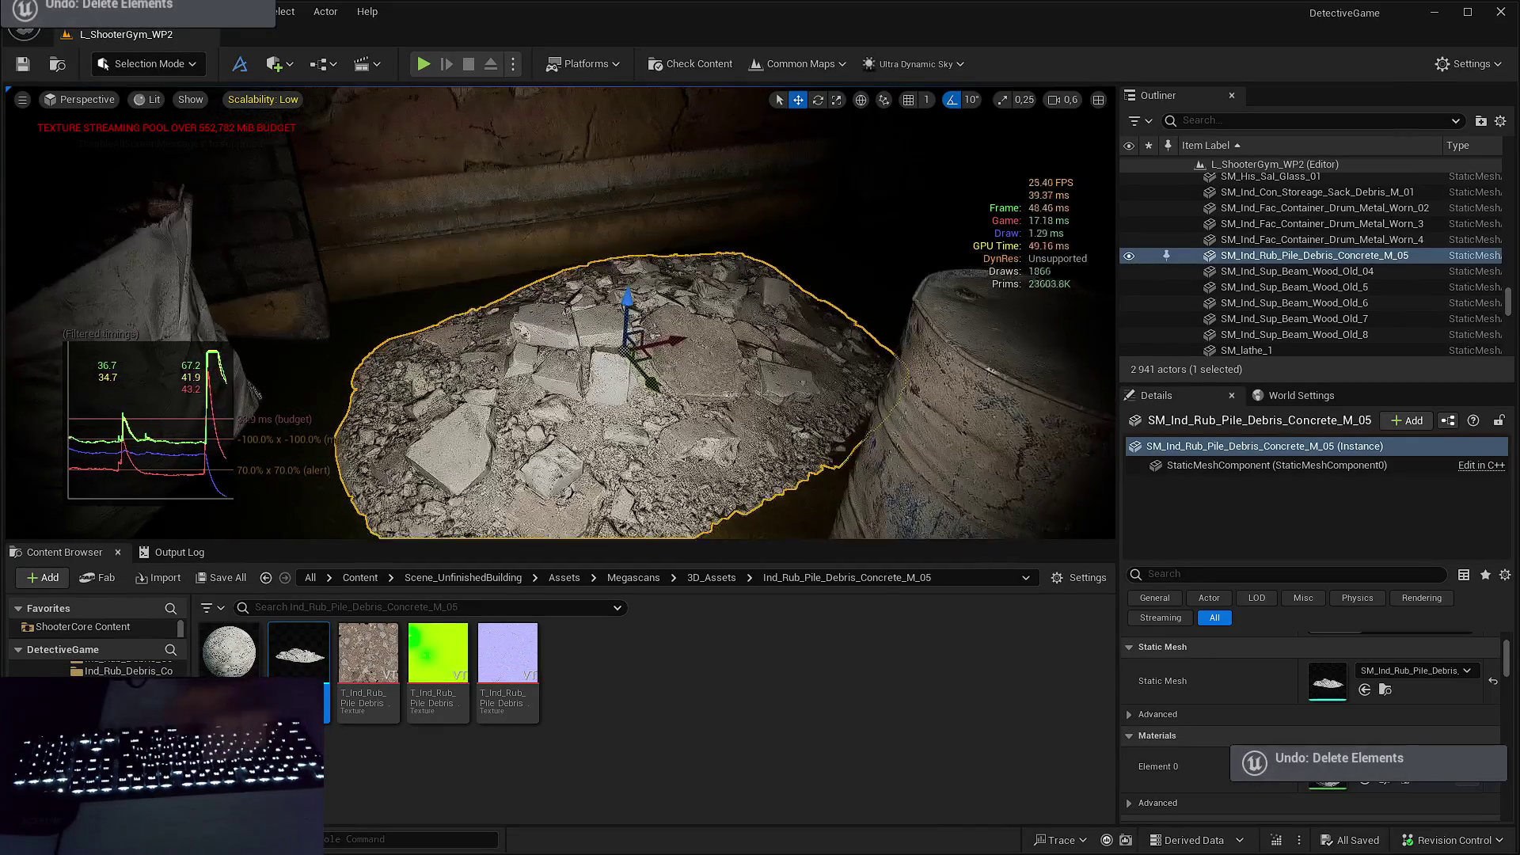
{"action": "key", "text": "ctrl+z"}
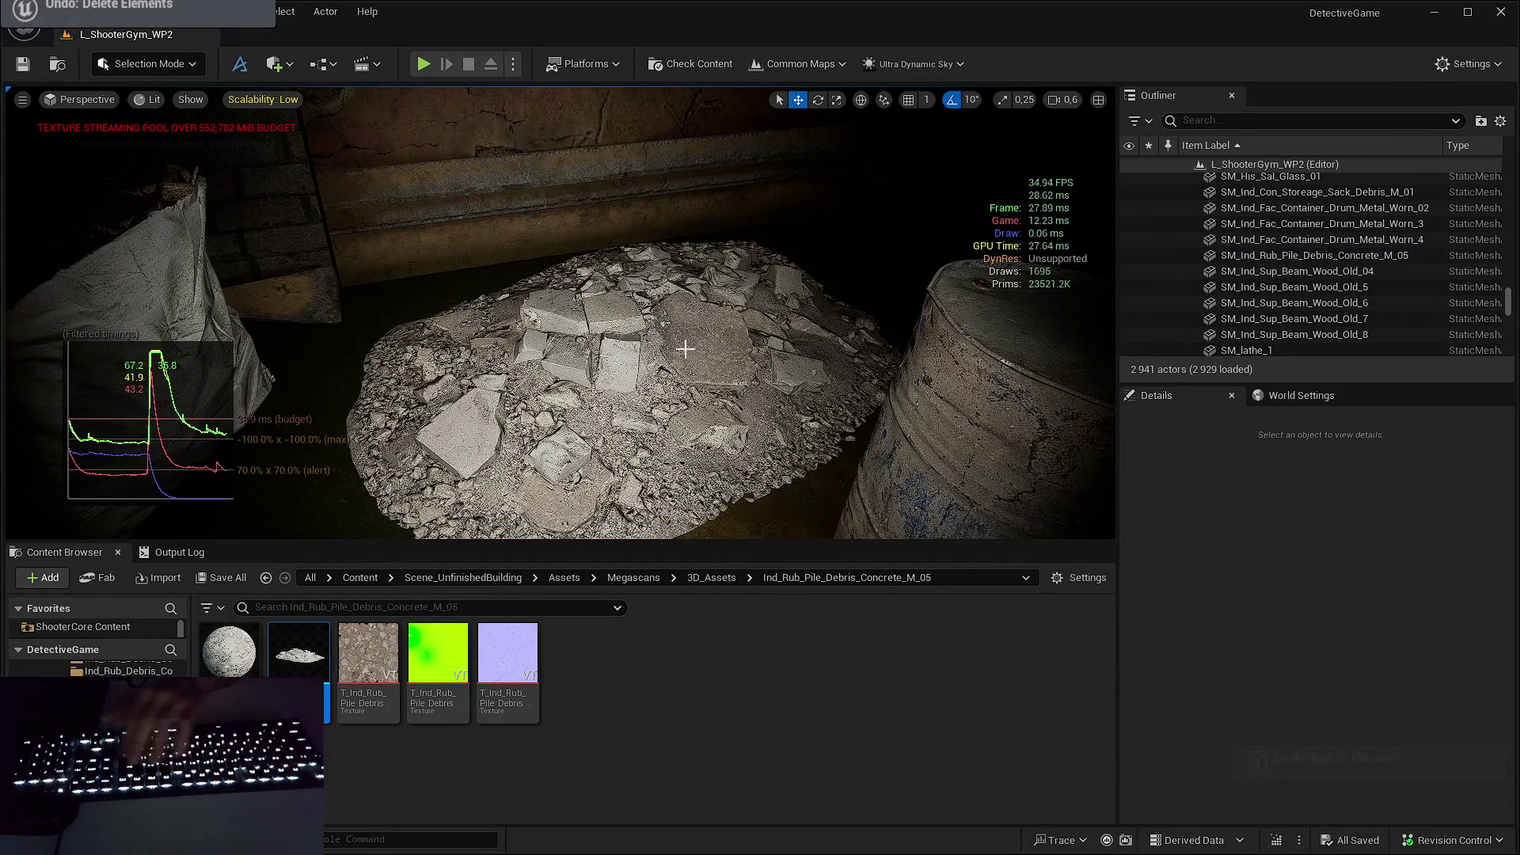
{"action": "left_click", "coordinate": [678, 345]}
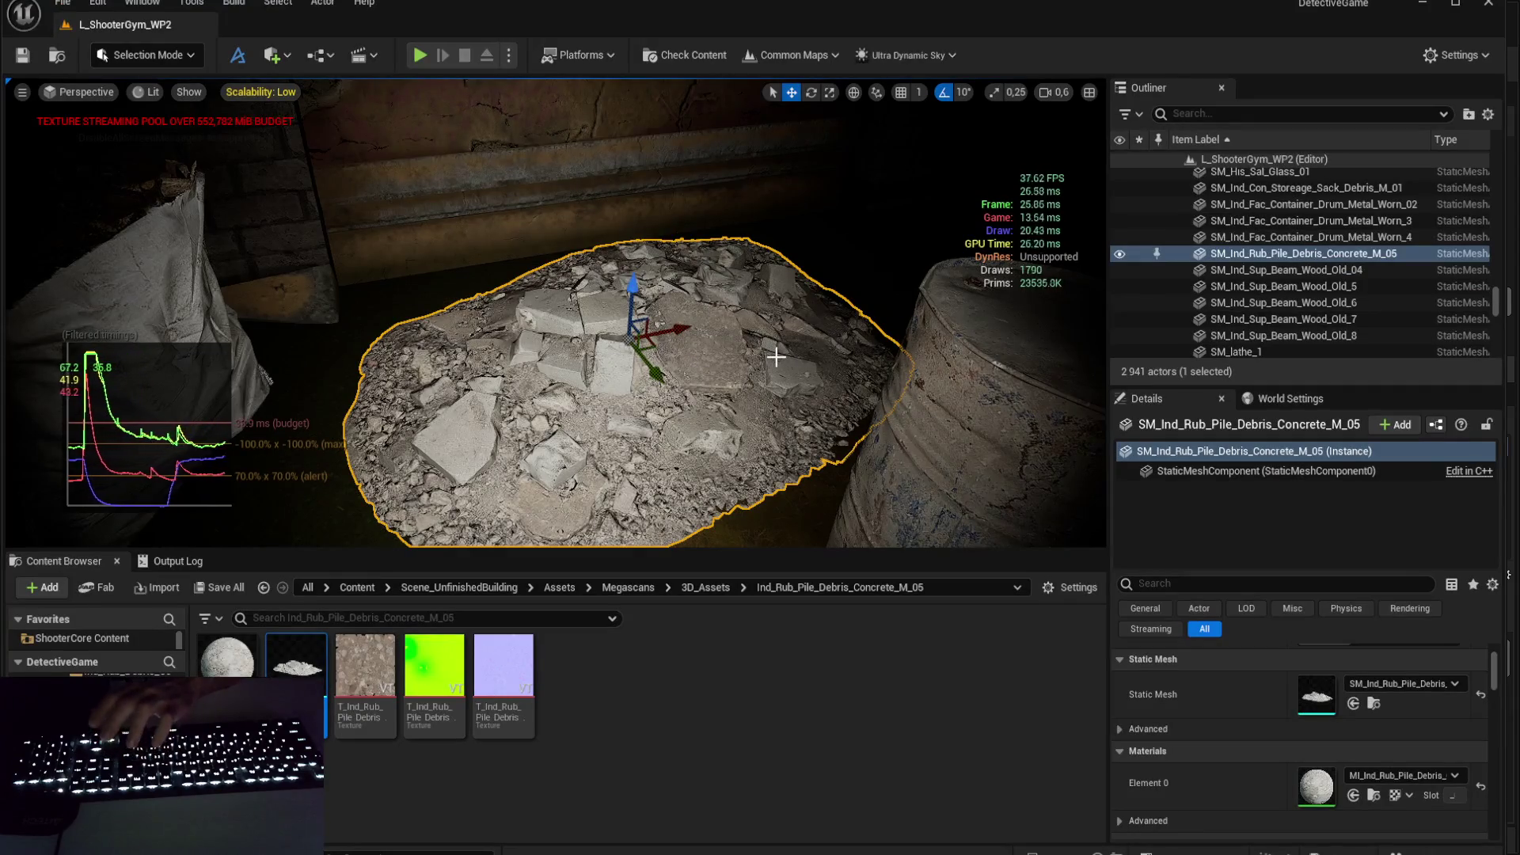
{"action": "scroll", "coordinate": [788, 451], "scroll_direction": "up", "scroll_amount": 1}
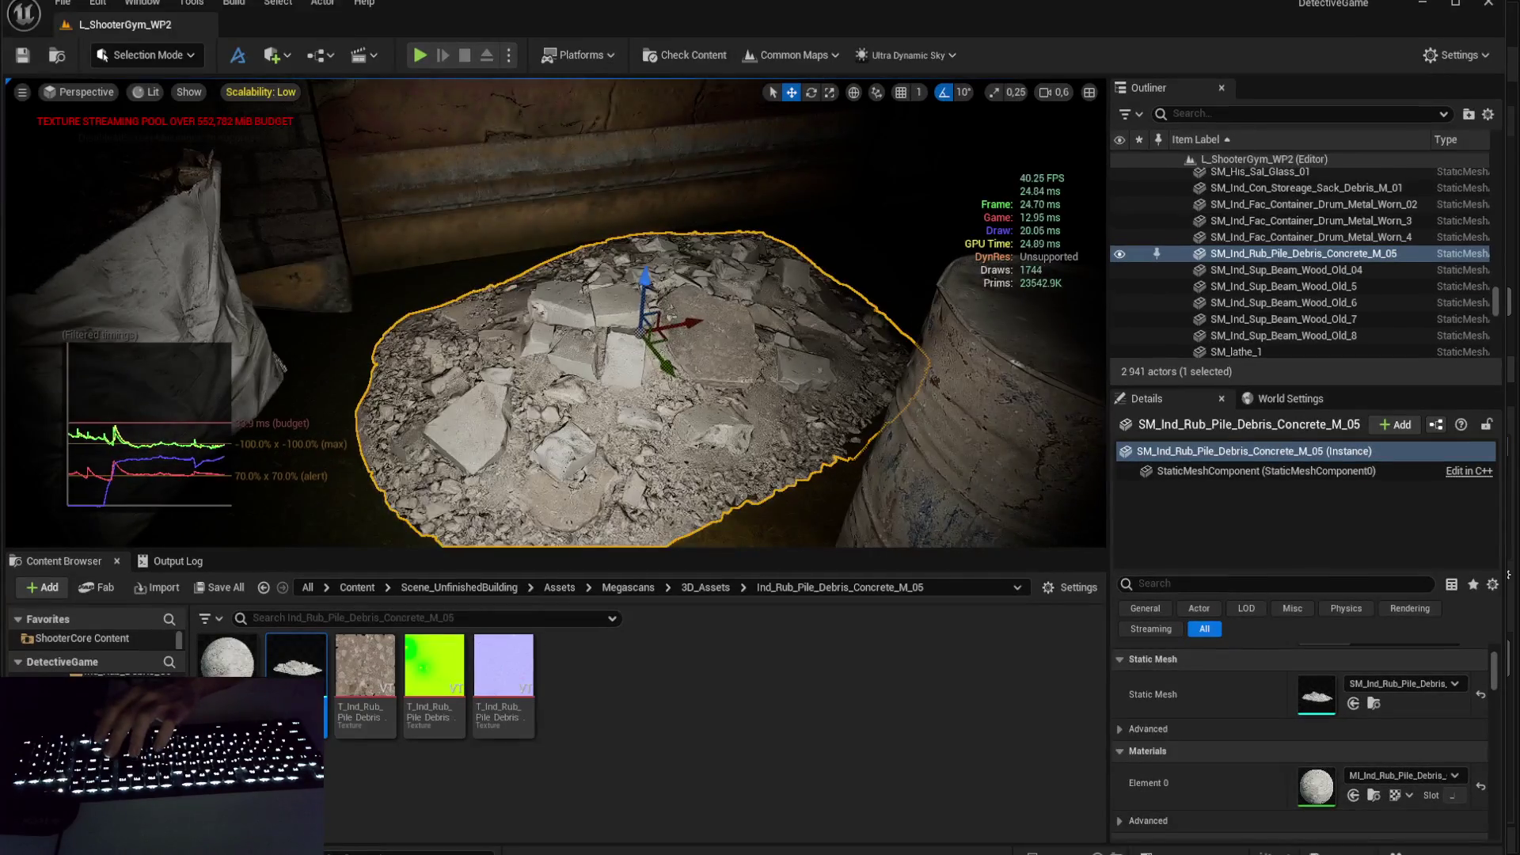
{"action": "key", "text": "Delete"}
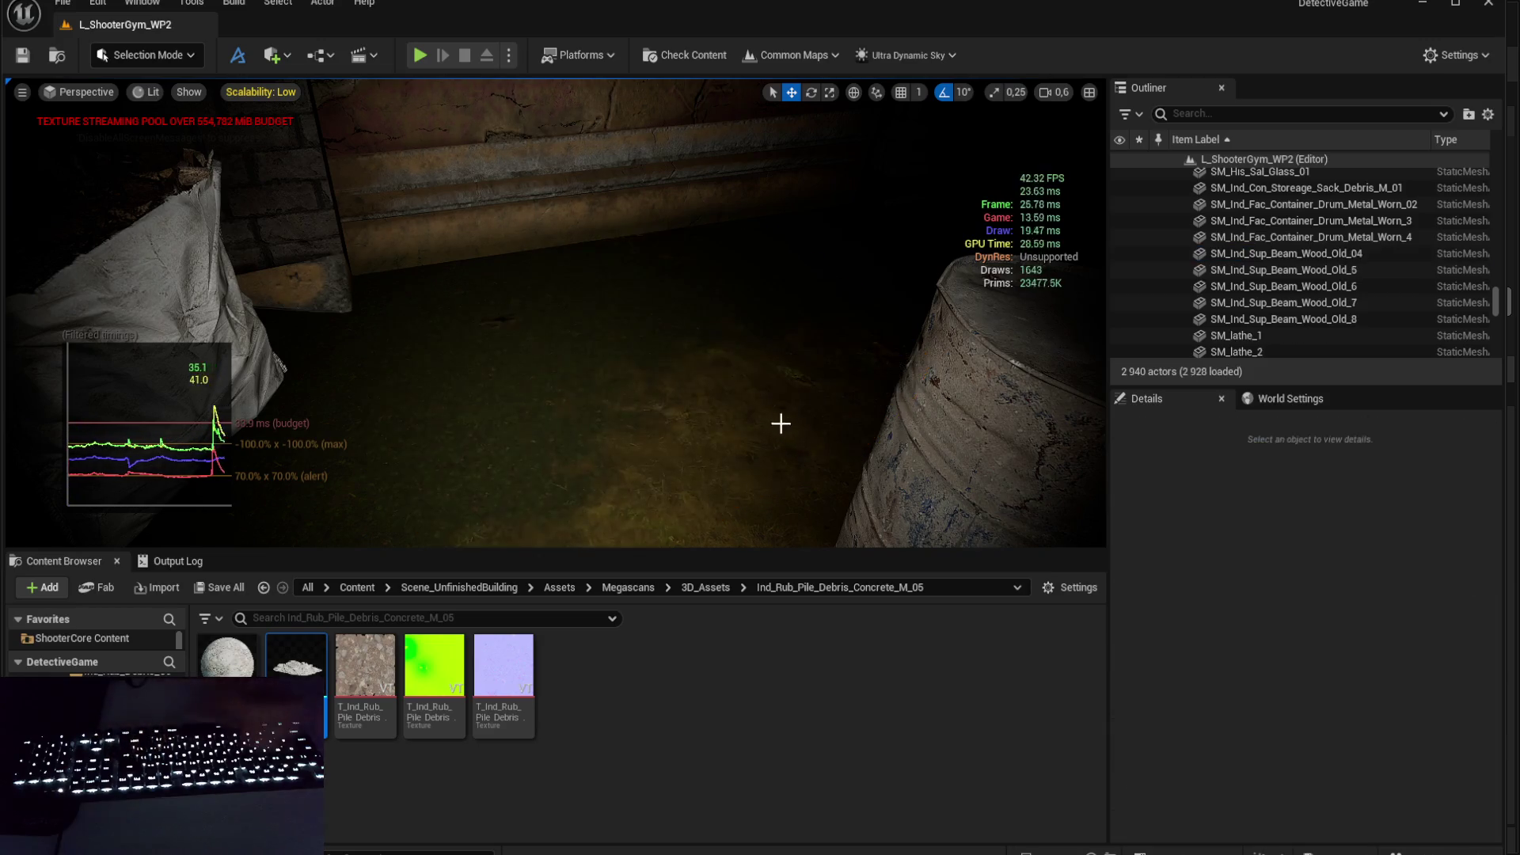
{"action": "key", "text": "w"}
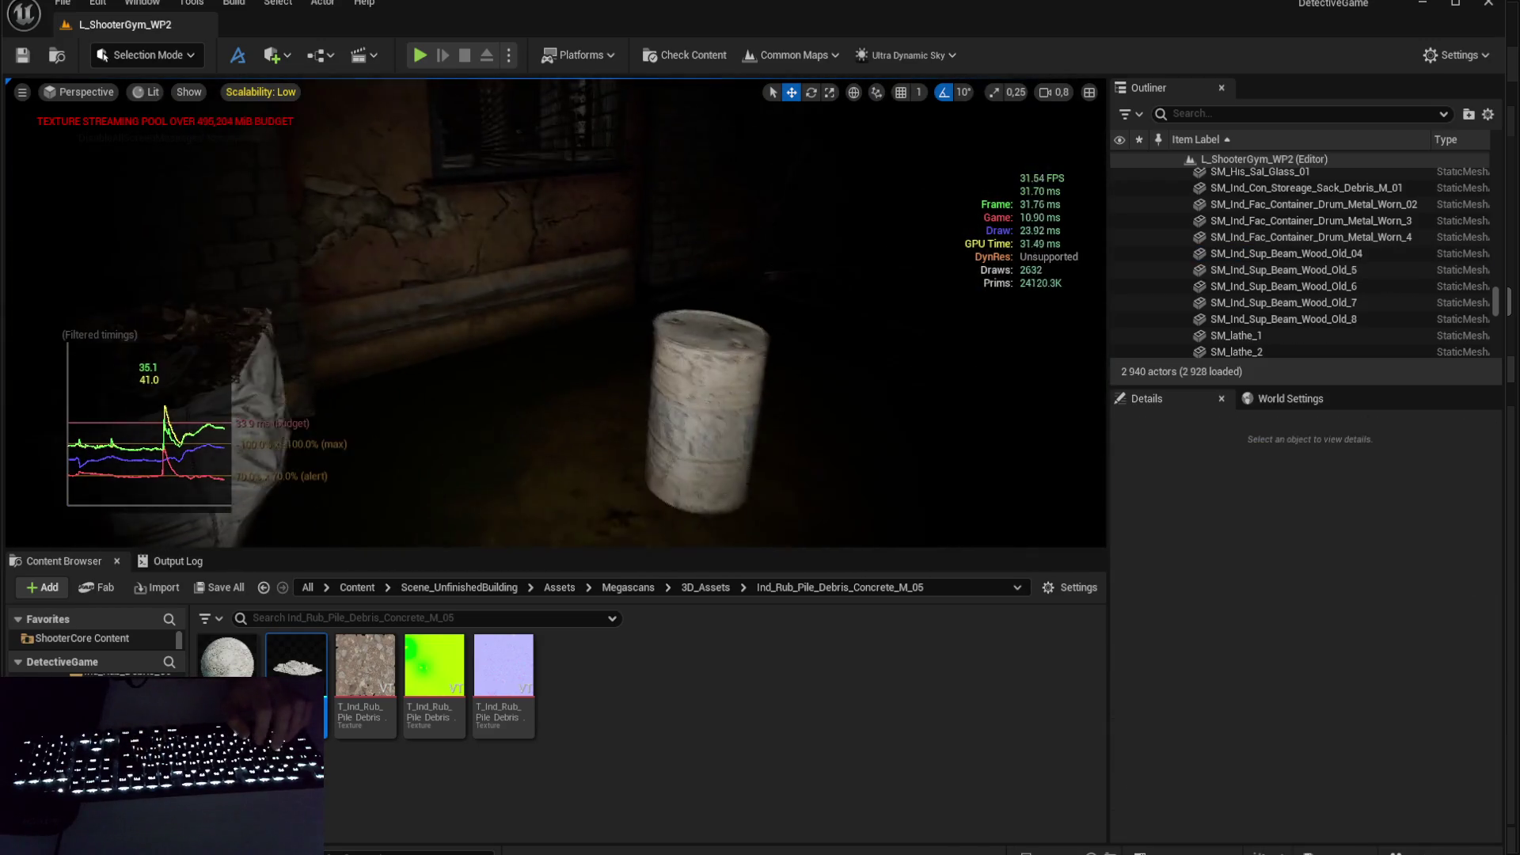
{"action": "left_click", "coordinate": [673, 453]}
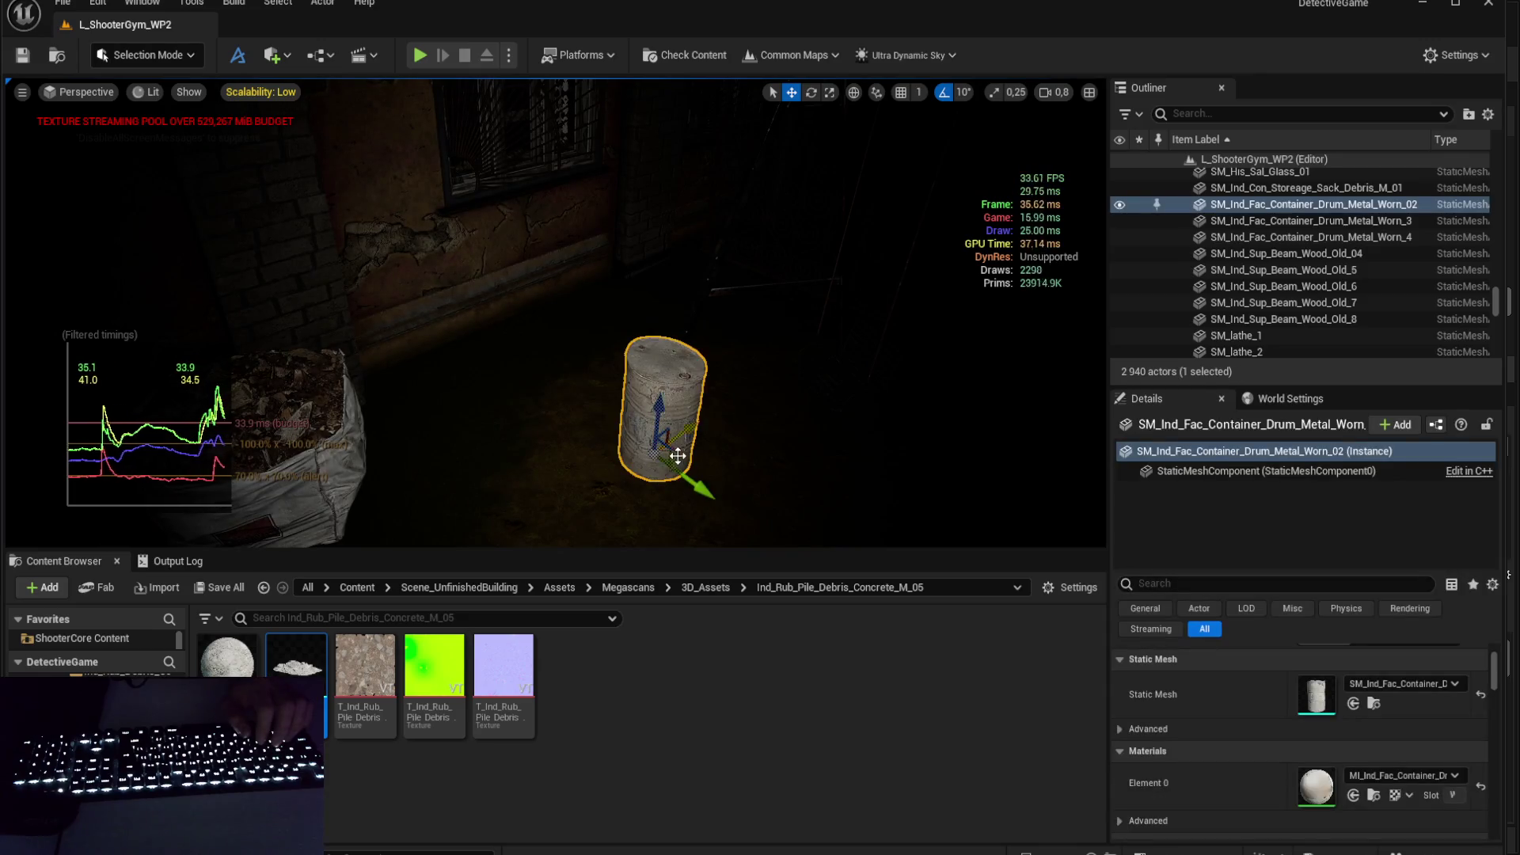
- Toggle the stats overlay off and on, then fly the camera past the barrel into the corridor
{"action": "key", "text": "Escape"}
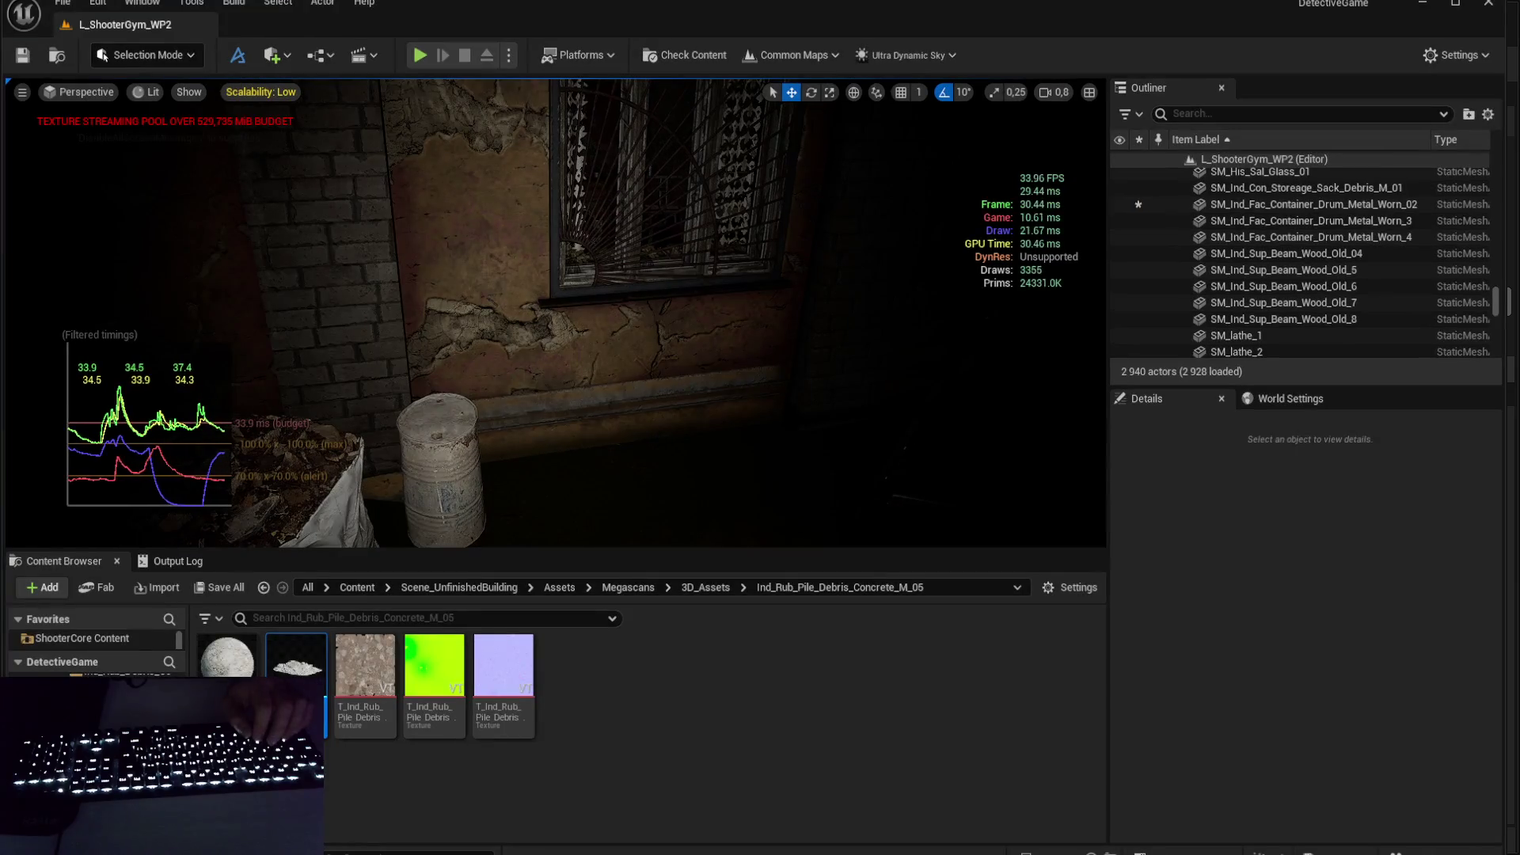
{"action": "key", "text": "g"}
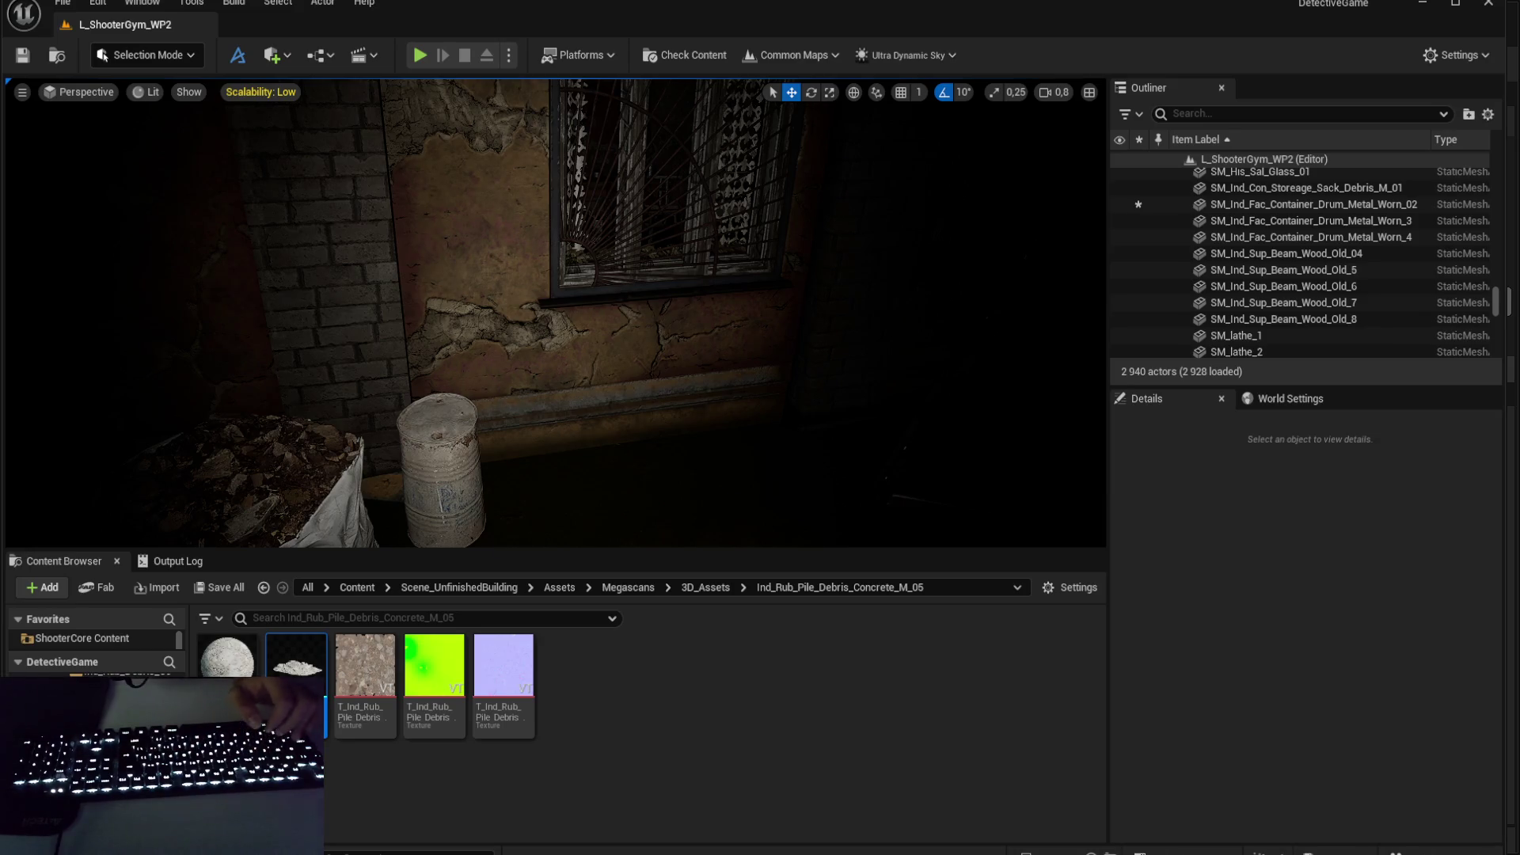
{"action": "key", "text": "ctrl+shift+h"}
{"action": "mouse_move", "coordinate": [772, 380]}
{"action": "left_mouse_down"}
{"action": "mouse_move", "coordinate": [760, 286]}
{"action": "mouse_move", "coordinate": [712, 316]}
{"action": "left_mouse_up"}
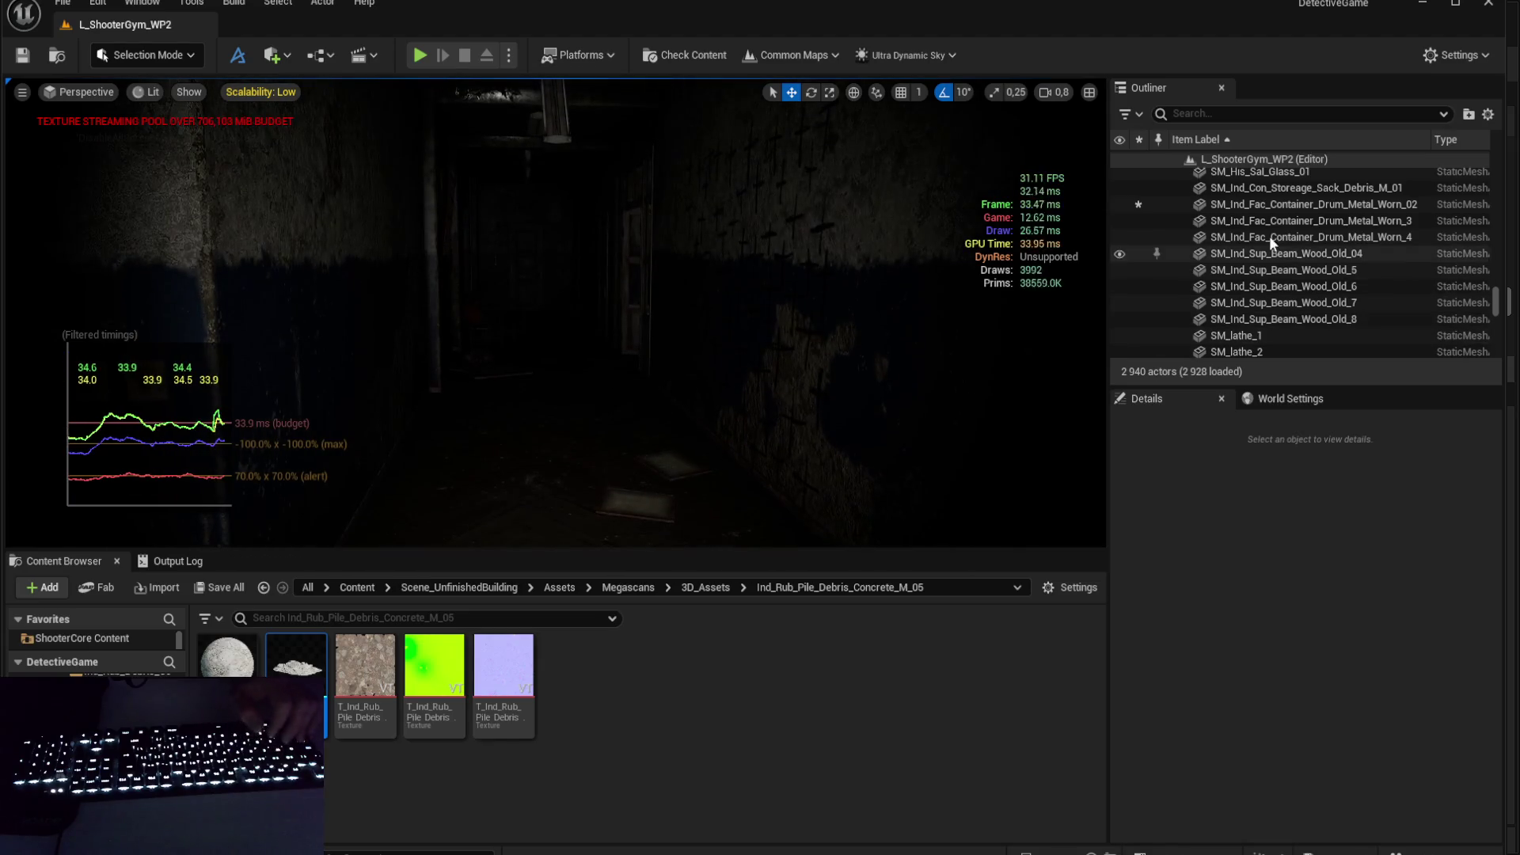
- Open the worn metal drum mesh in its own editor and frame it in the preview
{"action": "left_click", "coordinate": [1269, 252]}
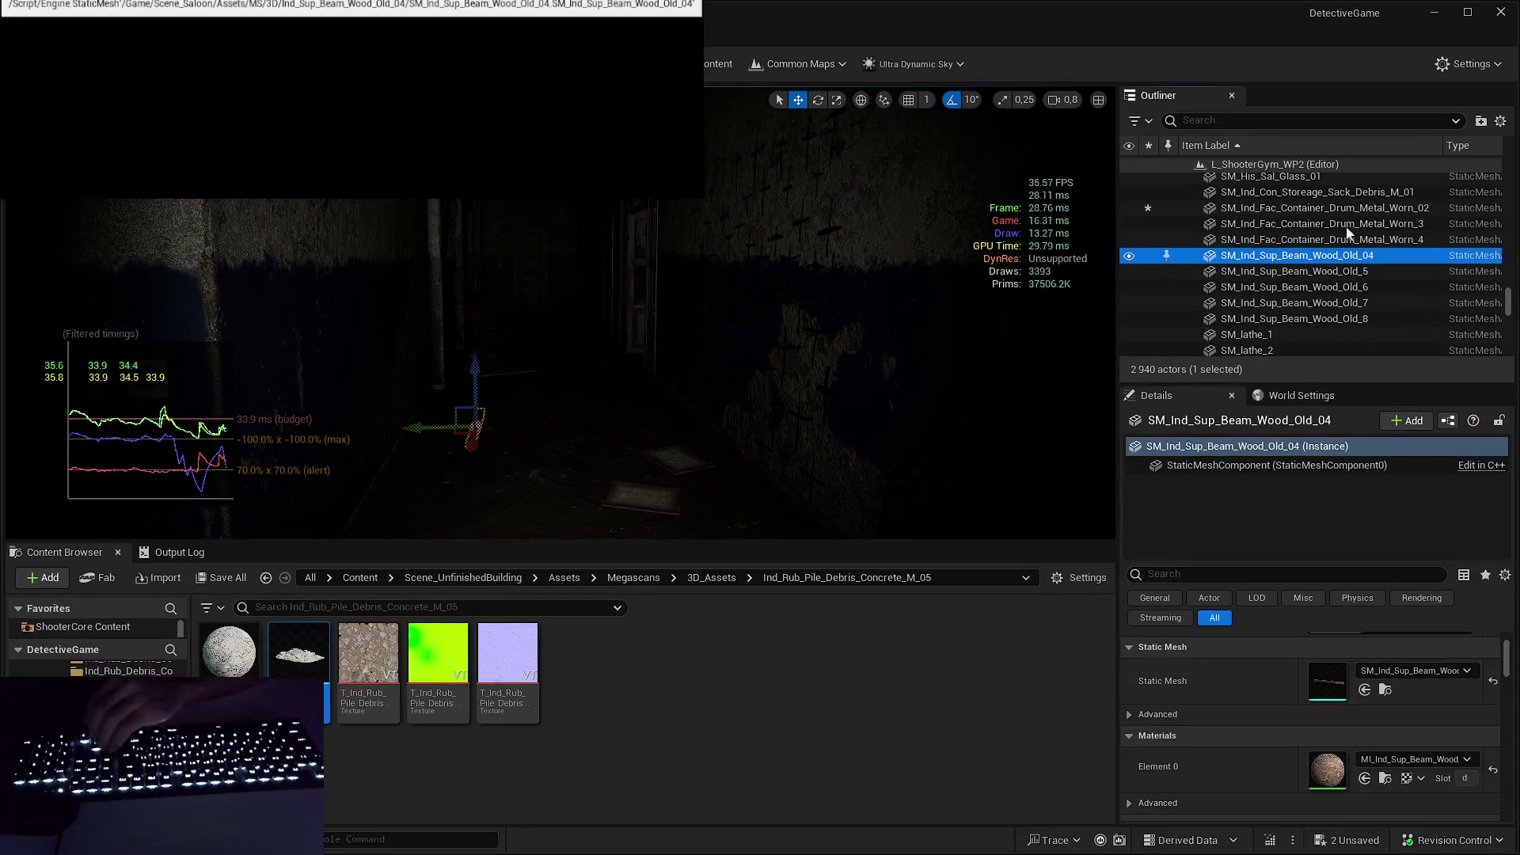
{"action": "left_click", "coordinate": [1325, 208]}
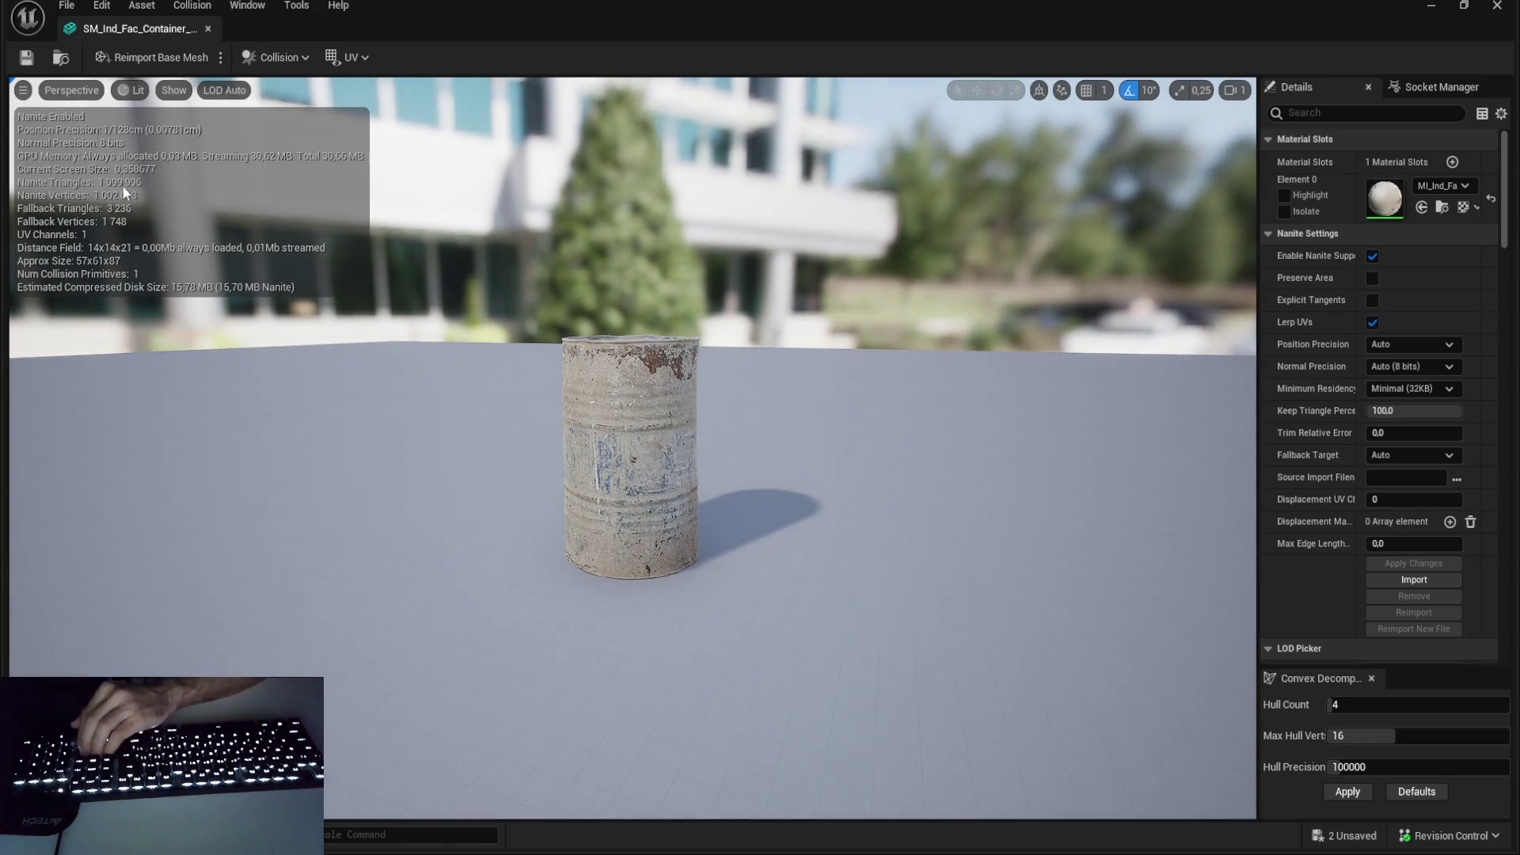
{"action": "left_click_drag", "start_coordinate": [130, 195], "coordinate": [205, 195]}
{"action": "mouse_move", "coordinate": [412, 255]}
{"action": "left_mouse_down"}
{"action": "mouse_move", "coordinate": [412, 238]}
{"action": "mouse_move", "coordinate": [475, 246]}
{"action": "mouse_move", "coordinate": [420, 190]}
{"action": "mouse_move", "coordinate": [420, 261]}
{"action": "left_mouse_up"}
{"action": "key", "text": "f"}
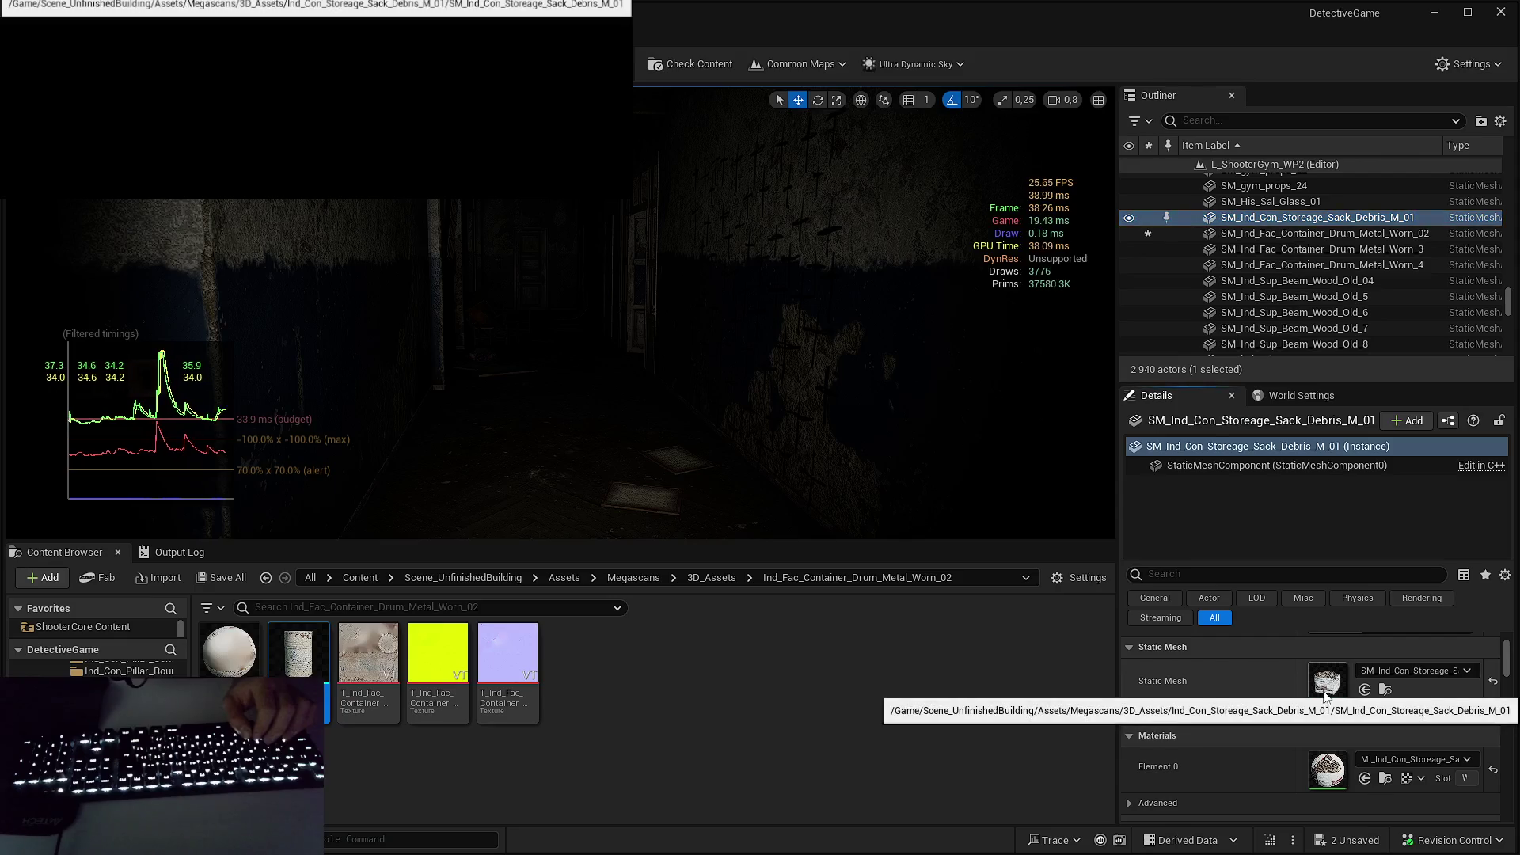
- Open the debris sack and wooden beam meshes, including Beam_Wood_Old_5, each in its own editor
{"action": "double_click", "coordinate": [1330, 681]}
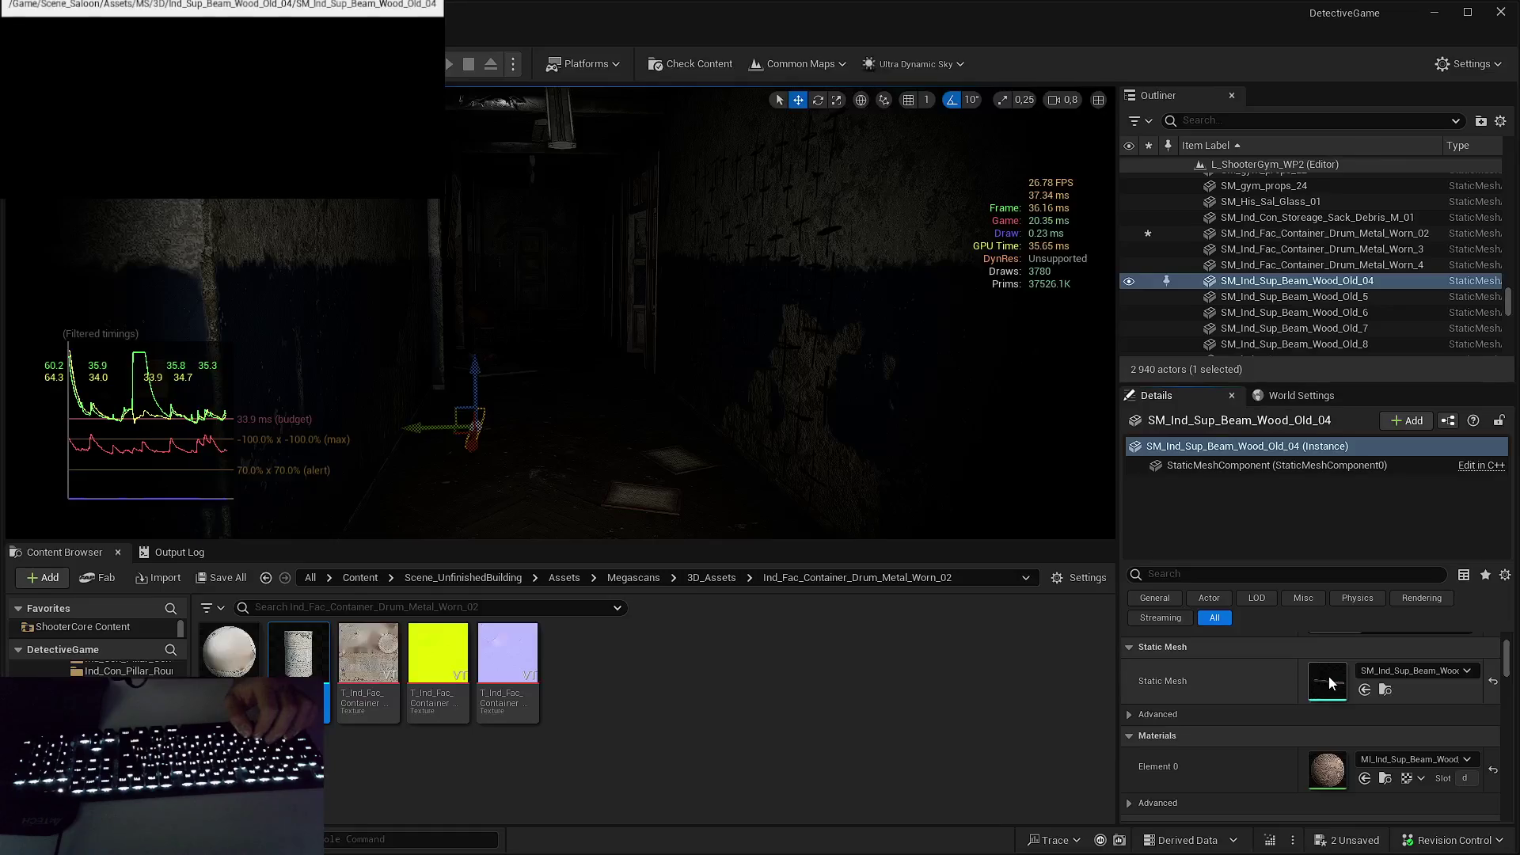
{"action": "double_click", "coordinate": [1331, 683]}
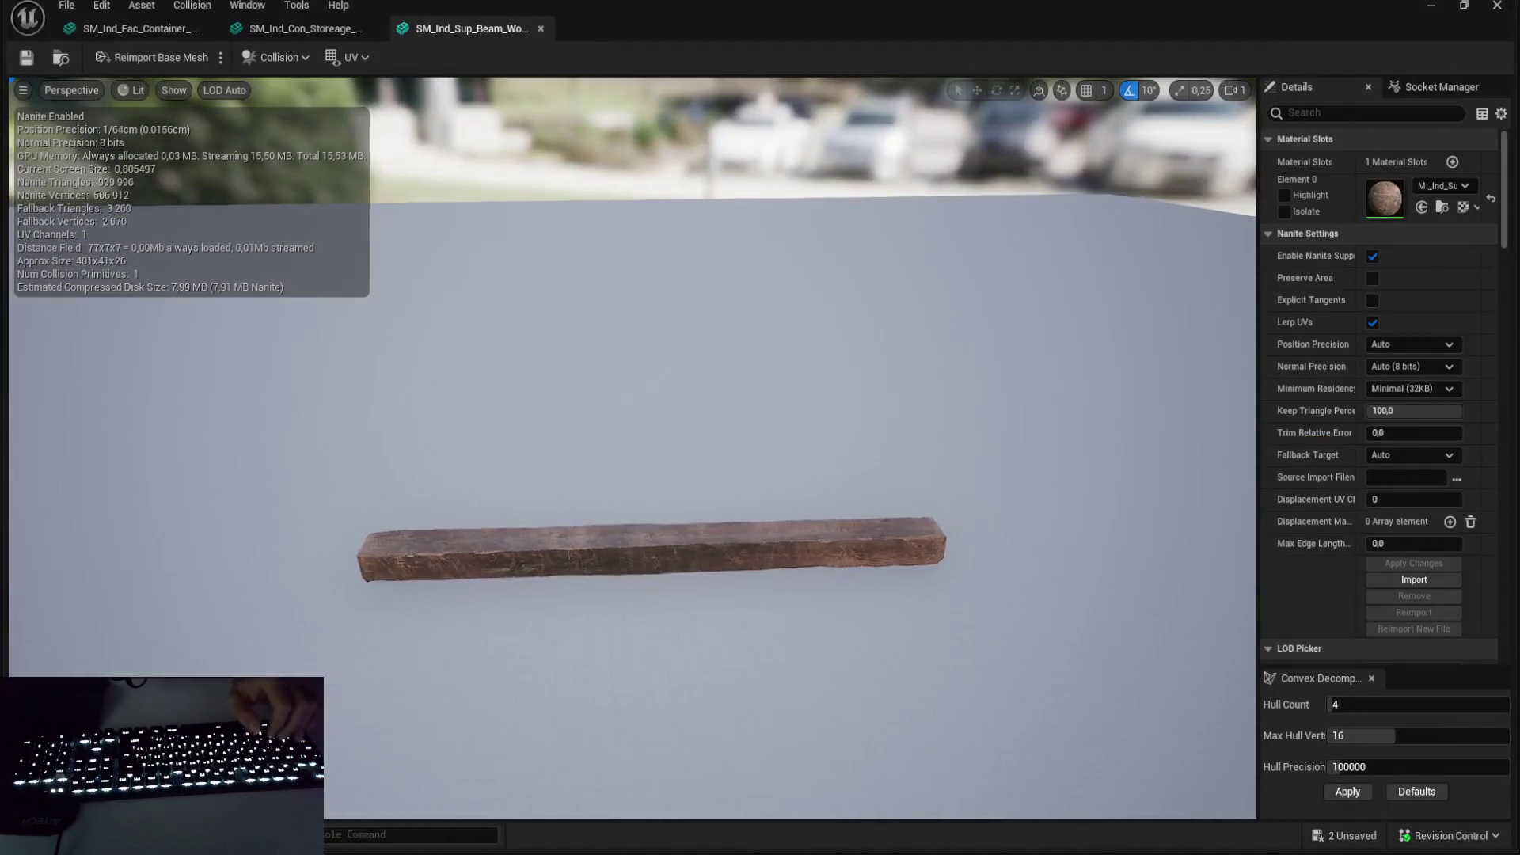
{"action": "left_click", "coordinate": [1205, 297]}
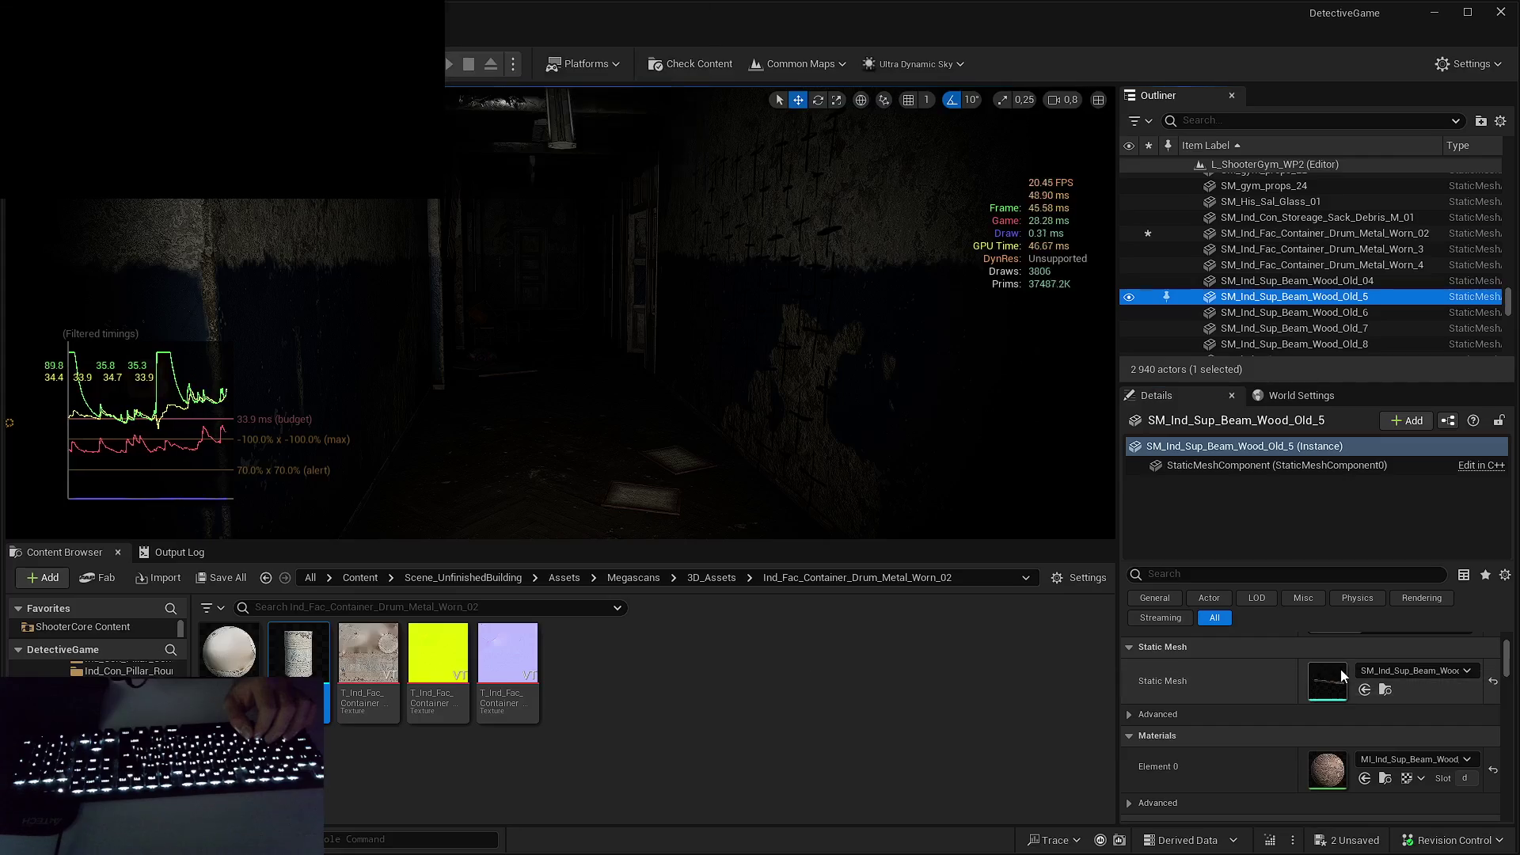
{"action": "double_click", "coordinate": [1341, 668]}
{"action": "scroll", "coordinate": [1272, 255], "scroll_direction": "down", "scroll_amount": 2}
{"action": "left_click", "coordinate": [1296, 245]}
{"action": "left_click", "coordinate": [1302, 260]}
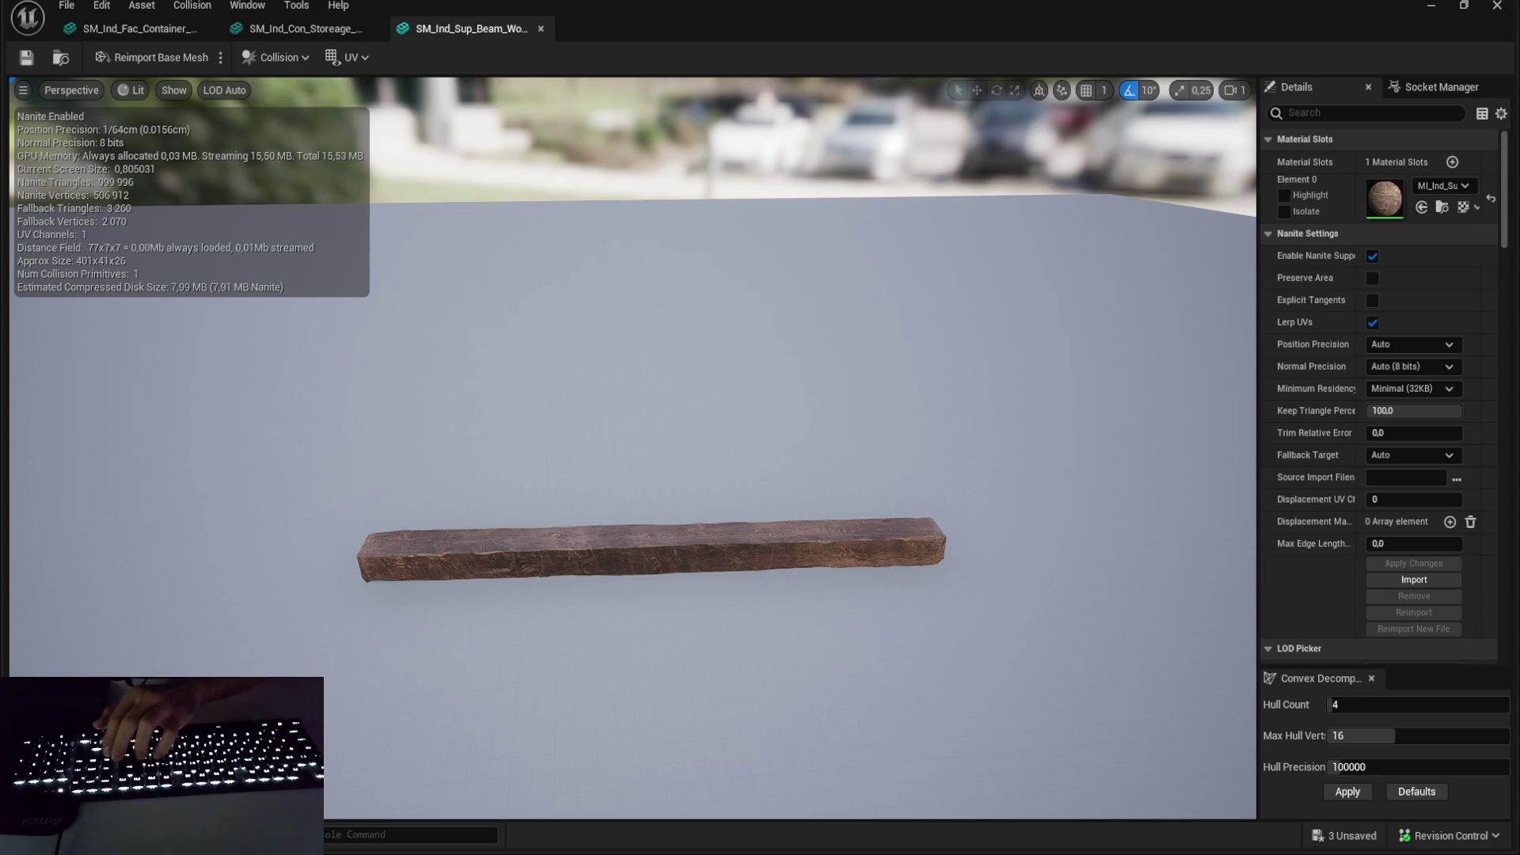
- Return to the drum mesh tab, then open the rusty metal barrel mesh in a new editor
{"action": "left_click", "coordinate": [168, 30]}
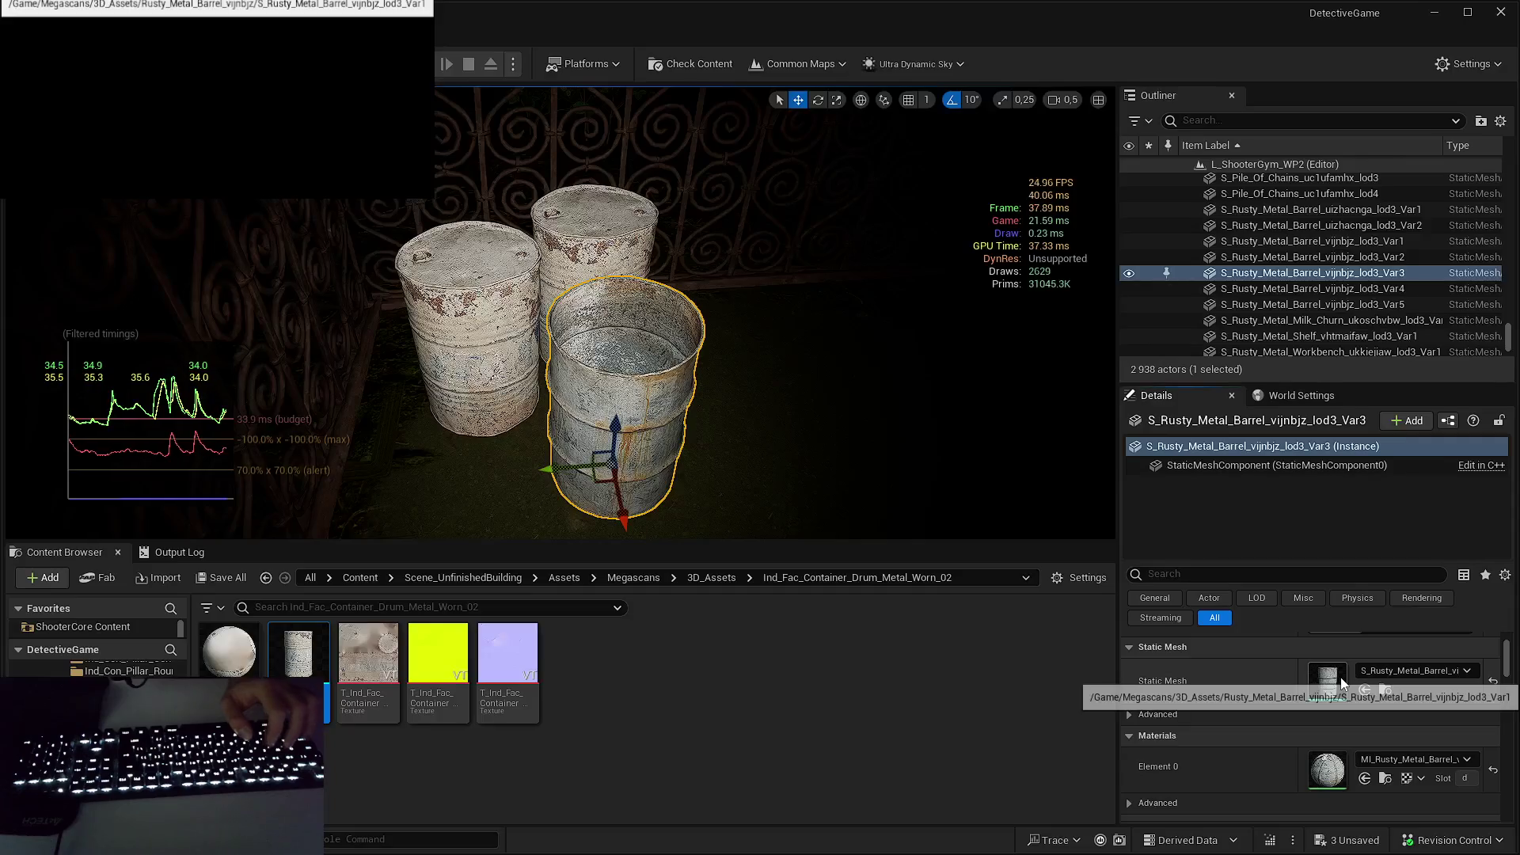
{"action": "double_click", "coordinate": [1344, 774]}
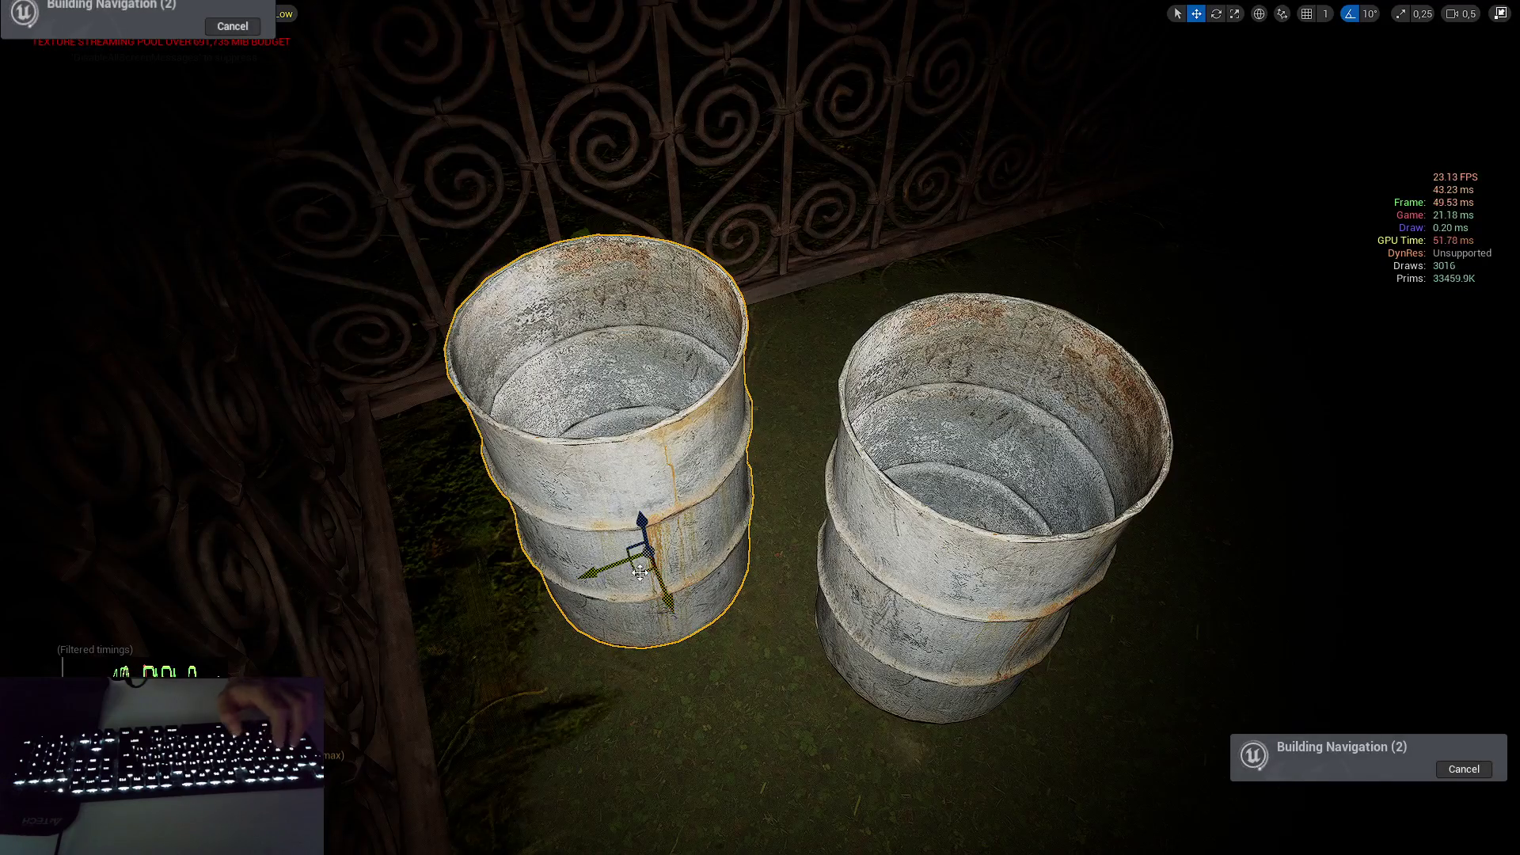
- Back in the level editor, pick out the S_Metal_Pot_vfyqcj2ga_lod3_Var1 actor
{"action": "mouse_move", "coordinate": [645, 602]}
{"action": "left_mouse_down"}
{"action": "mouse_move", "coordinate": [774, 487]}
{"action": "mouse_move", "coordinate": [812, 381]}
{"action": "left_mouse_up"}
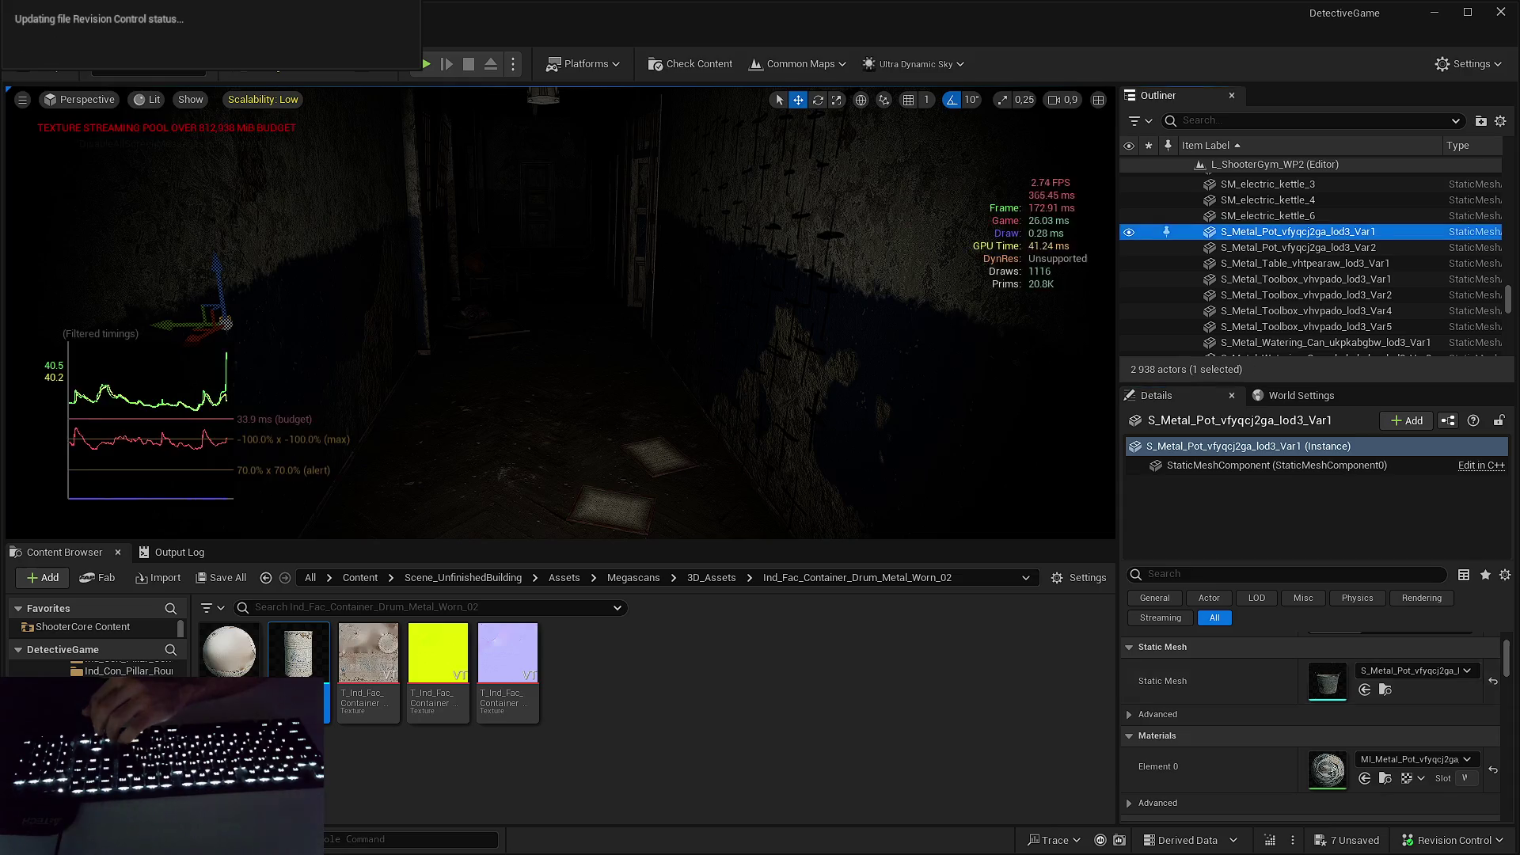
- Open the metal pot and metal table static meshes in their own mesh editors
{"action": "key", "text": "ctrl+e"}
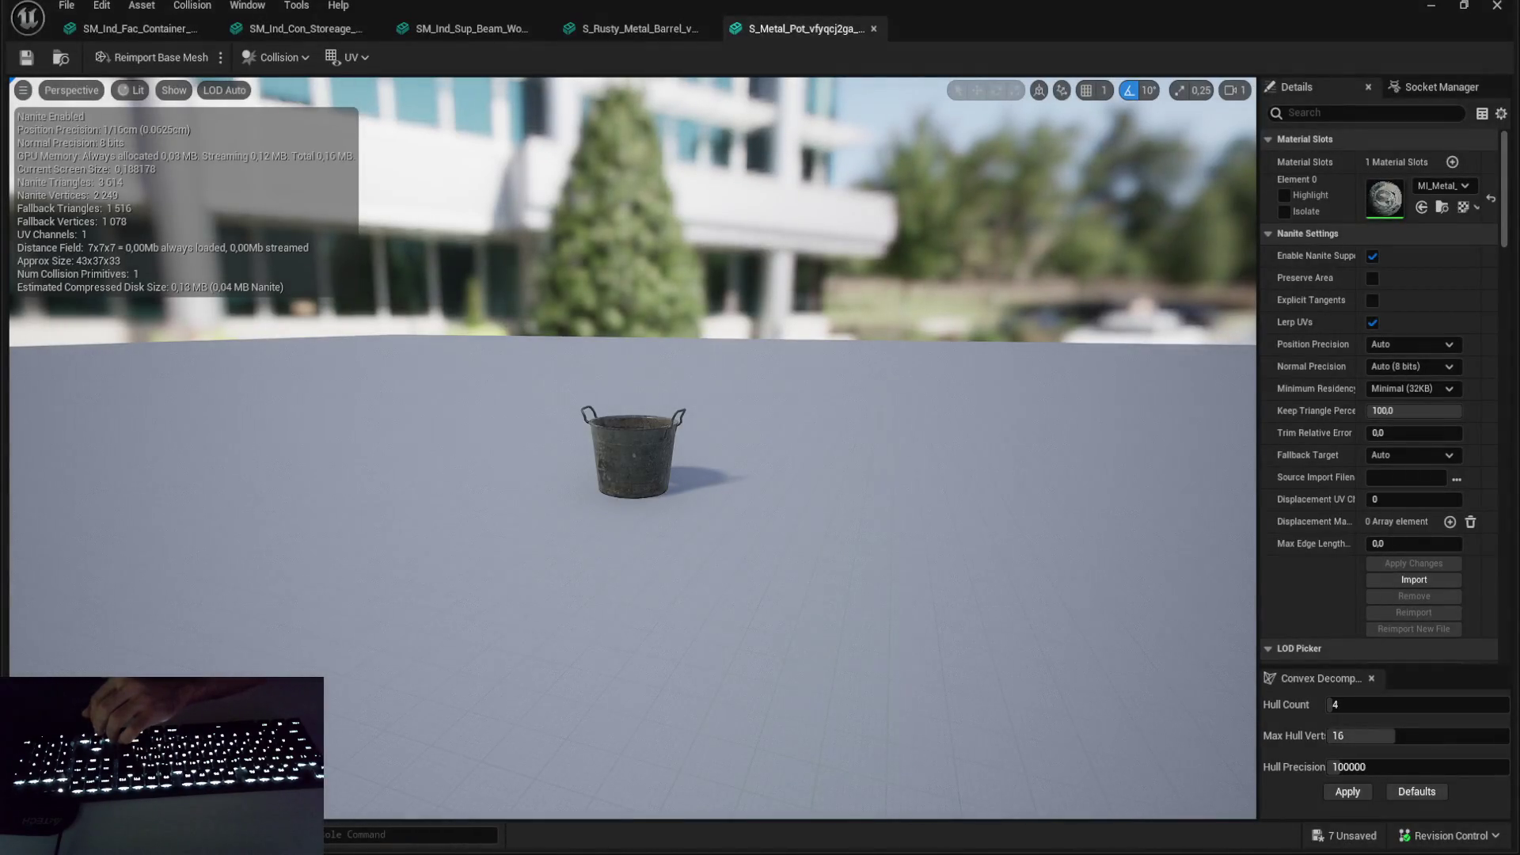
{"action": "key", "text": "alt+Tab"}
{"action": "key", "text": "Down"}
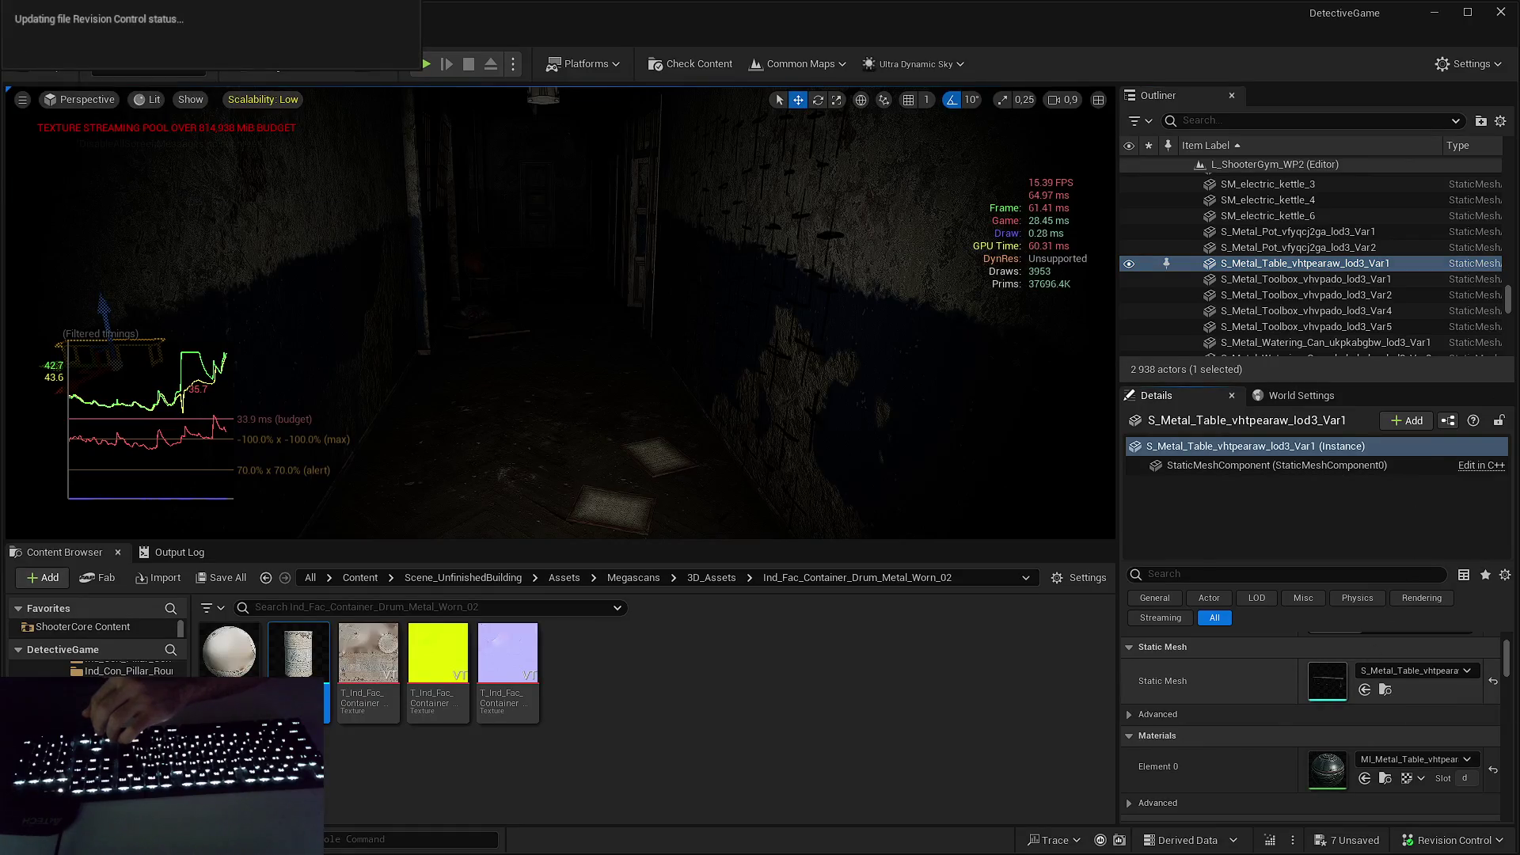
{"action": "key", "text": "ctrl+e"}
- Open the metal toolbox and watering can meshes in their own editors
{"action": "key", "text": "alt+Tab"}
{"action": "key", "text": "Down"}
{"action": "key", "text": "ctrl+e"}
{"action": "key", "text": "alt+Tab"}
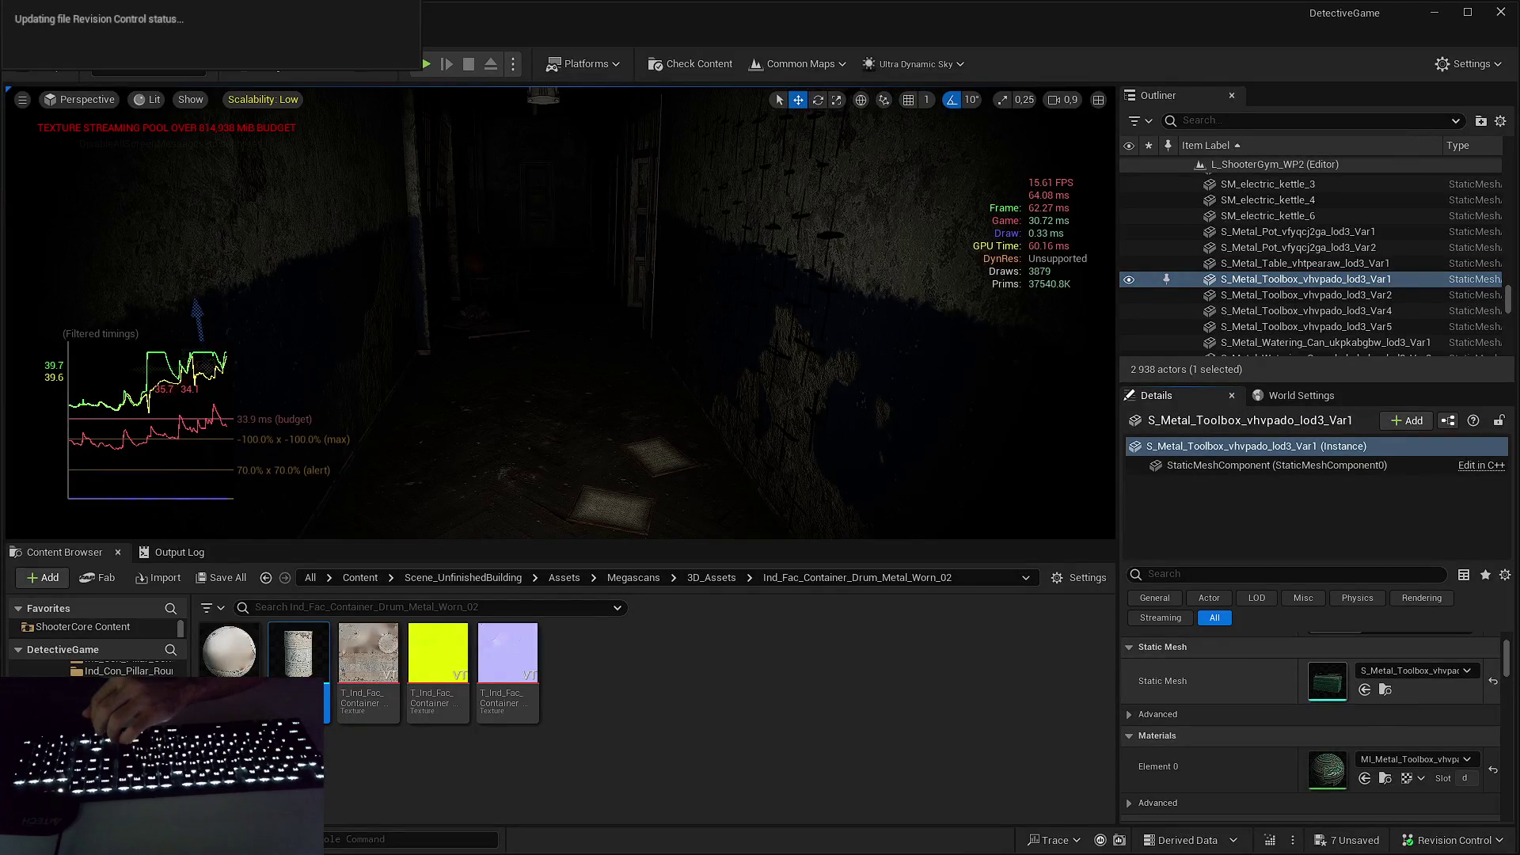
{"action": "key", "text": "ctrl+e"}
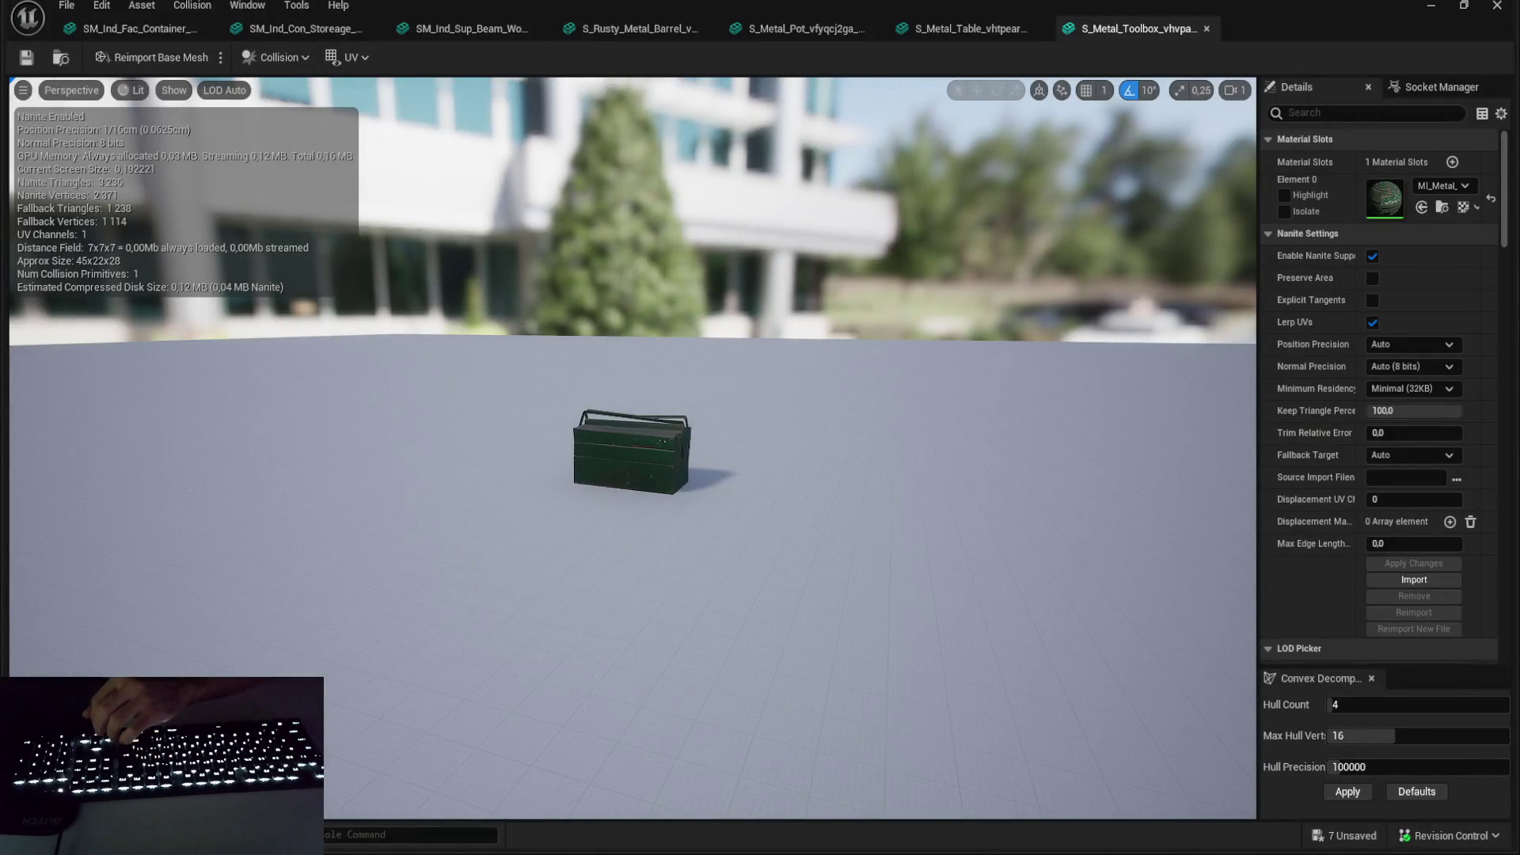
{"action": "key", "text": "alt+Tab"}
{"action": "key", "text": "Down"}
{"action": "key", "text": "ctrl+e"}
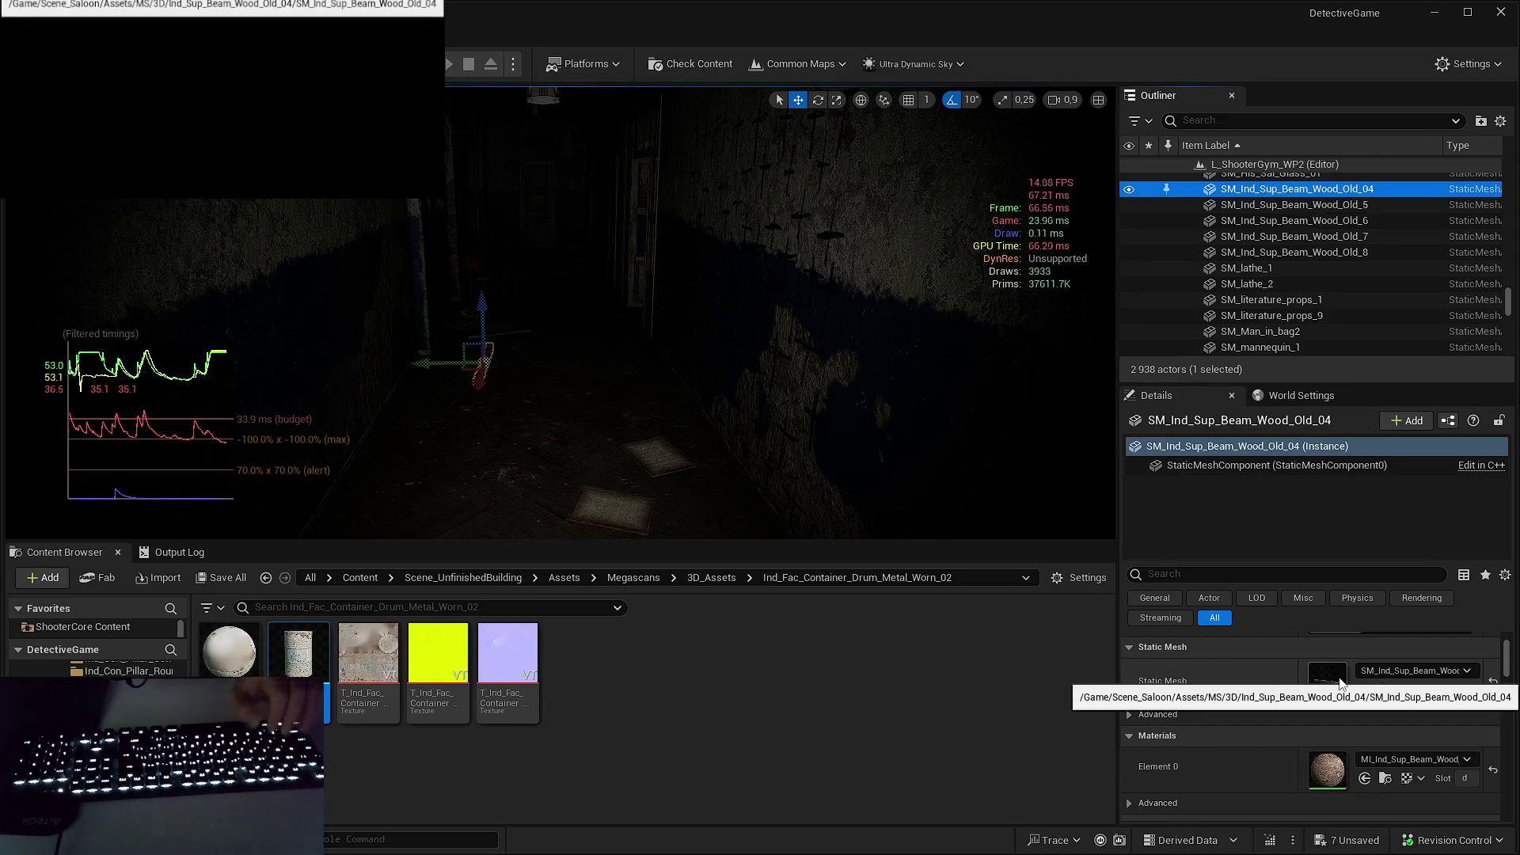
- Open the Old_04 wooden beam mesh and review its Nanite triangle statistics
{"action": "double_click", "coordinate": [1343, 675]}
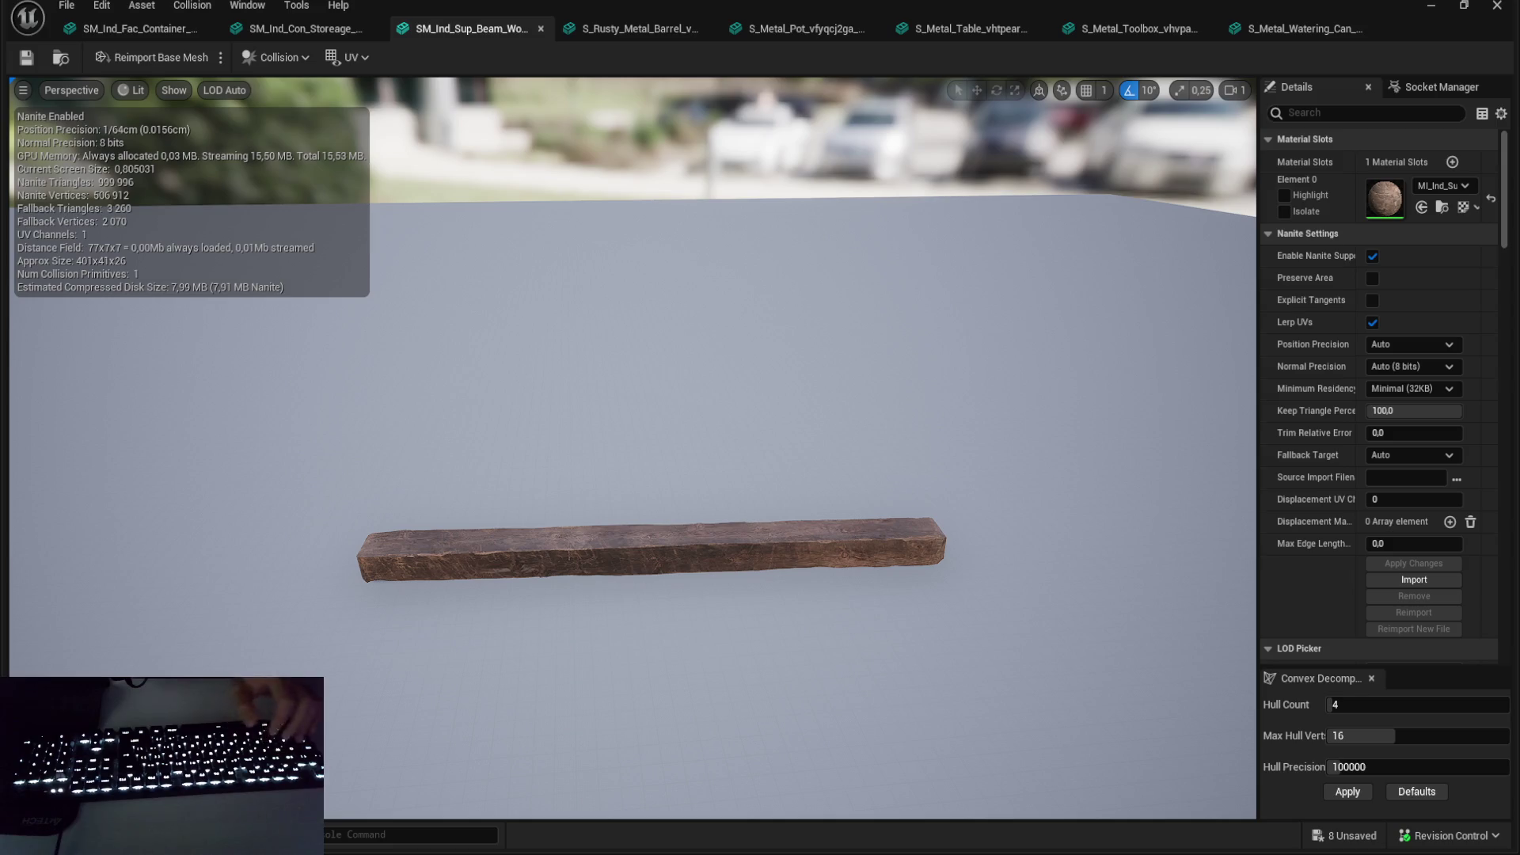
{"action": "key", "text": "alt+Tab"}
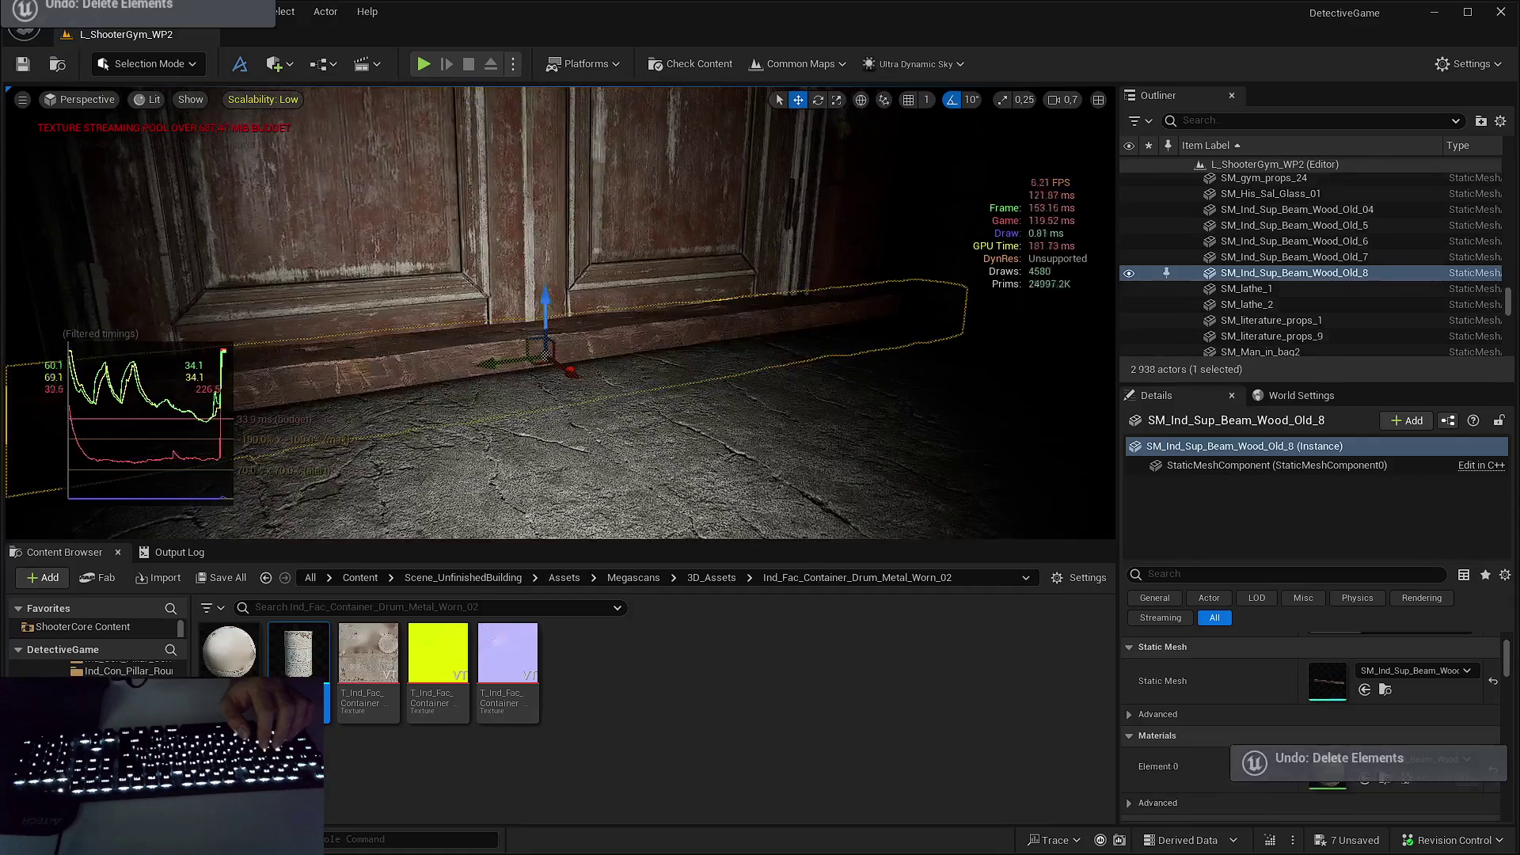
- Undo the beam deletion and select beams SM_Ind_Sup_Beam_Wood_Old_04 through Old_8
{"action": "key", "text": "Delete"}
{"action": "key", "text": "ctrl+z"}
{"action": "left_click", "coordinate": [1340, 212], "text": "shift"}
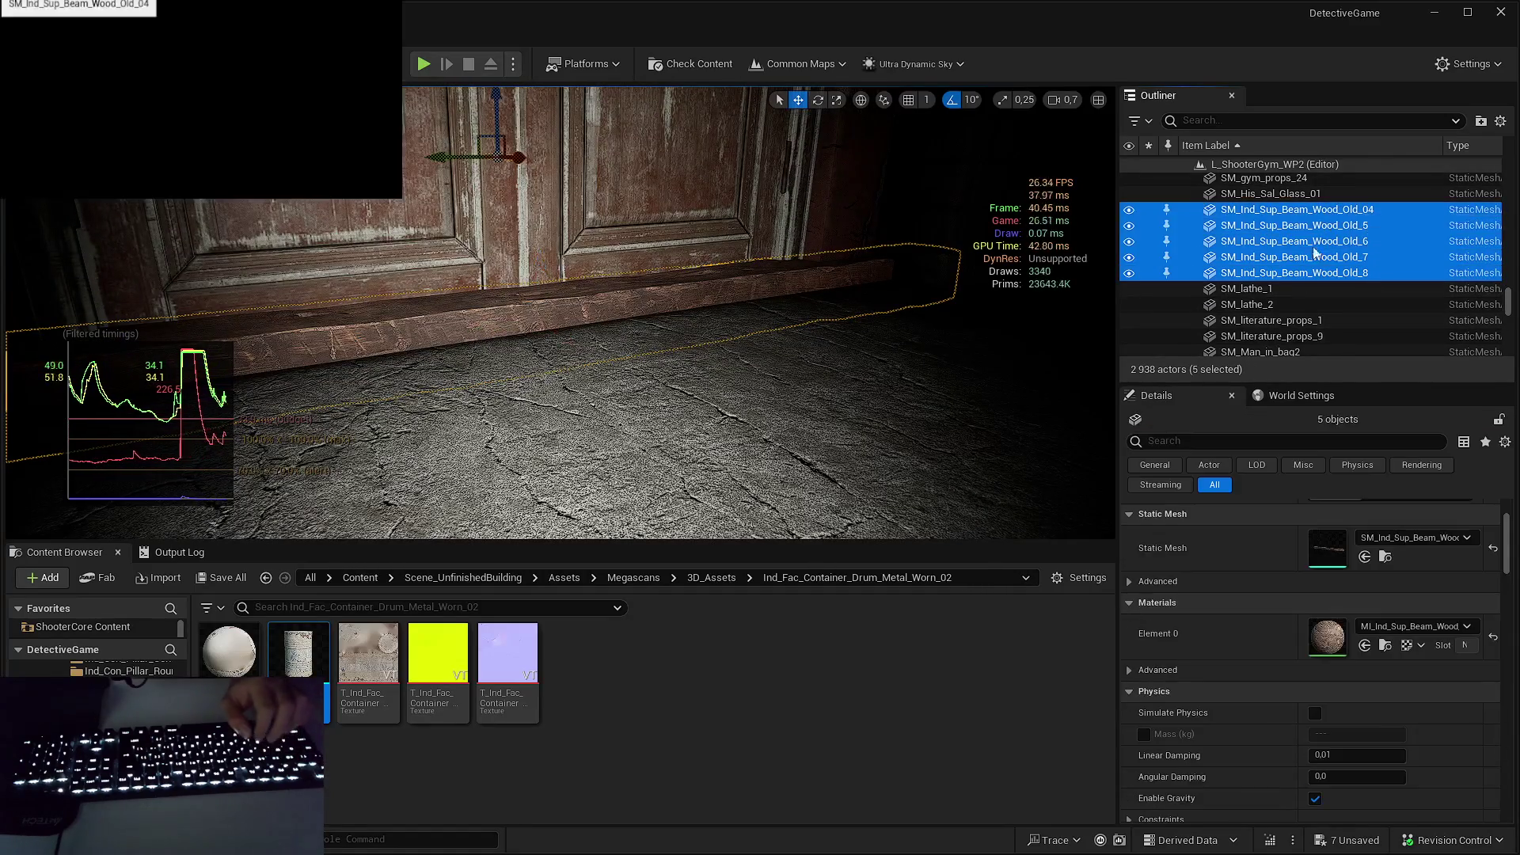
{"action": "key", "text": "alt+Tab"}
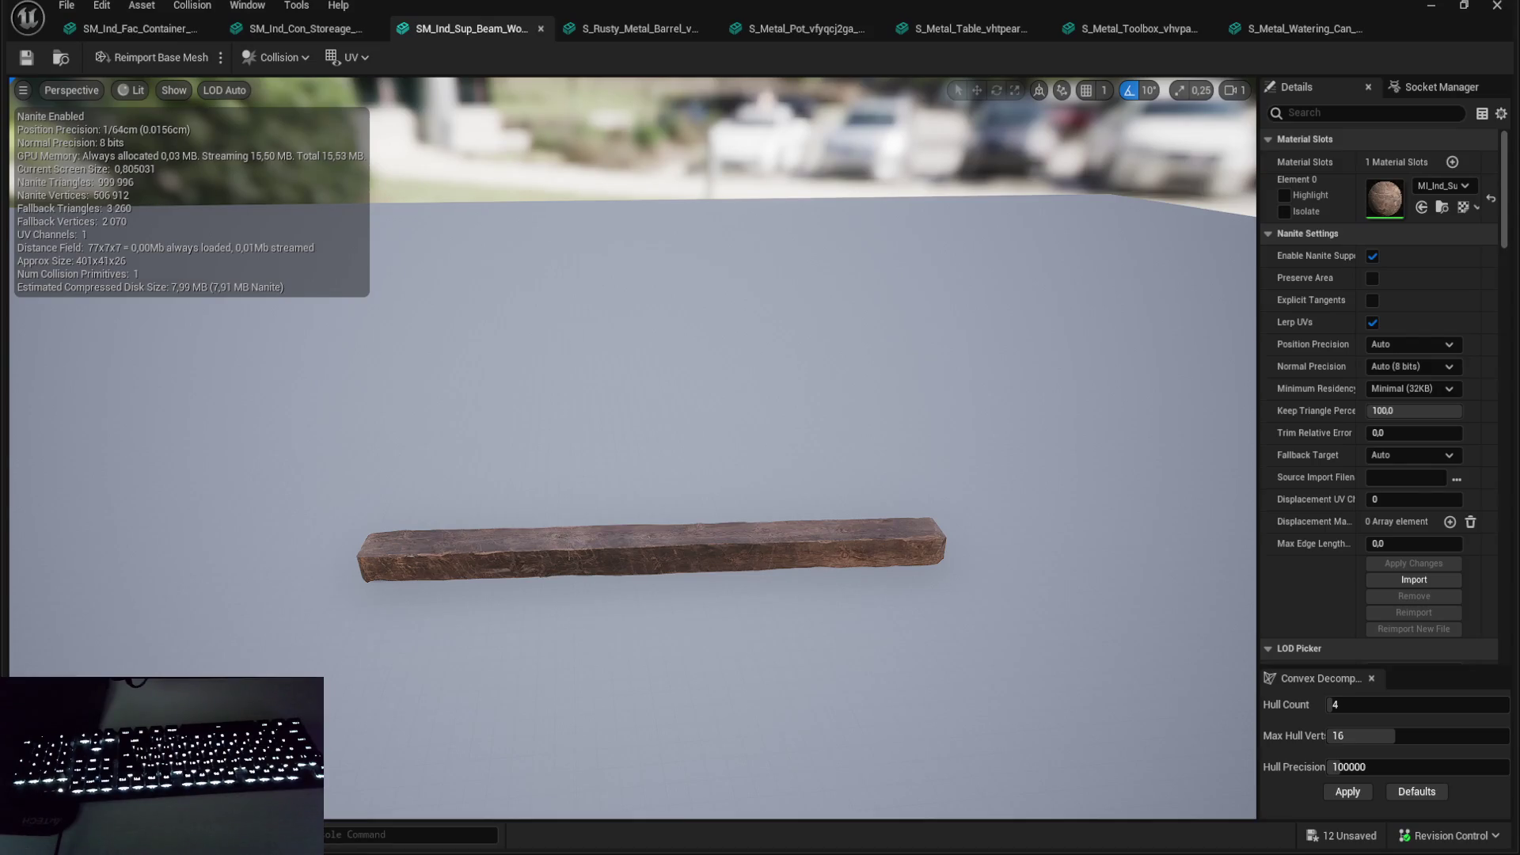
- Look over SM_His_Sal_Glass_01 in the Static Mesh Editor, then return to the level editor
{"action": "key", "text": "alt+Tab"}
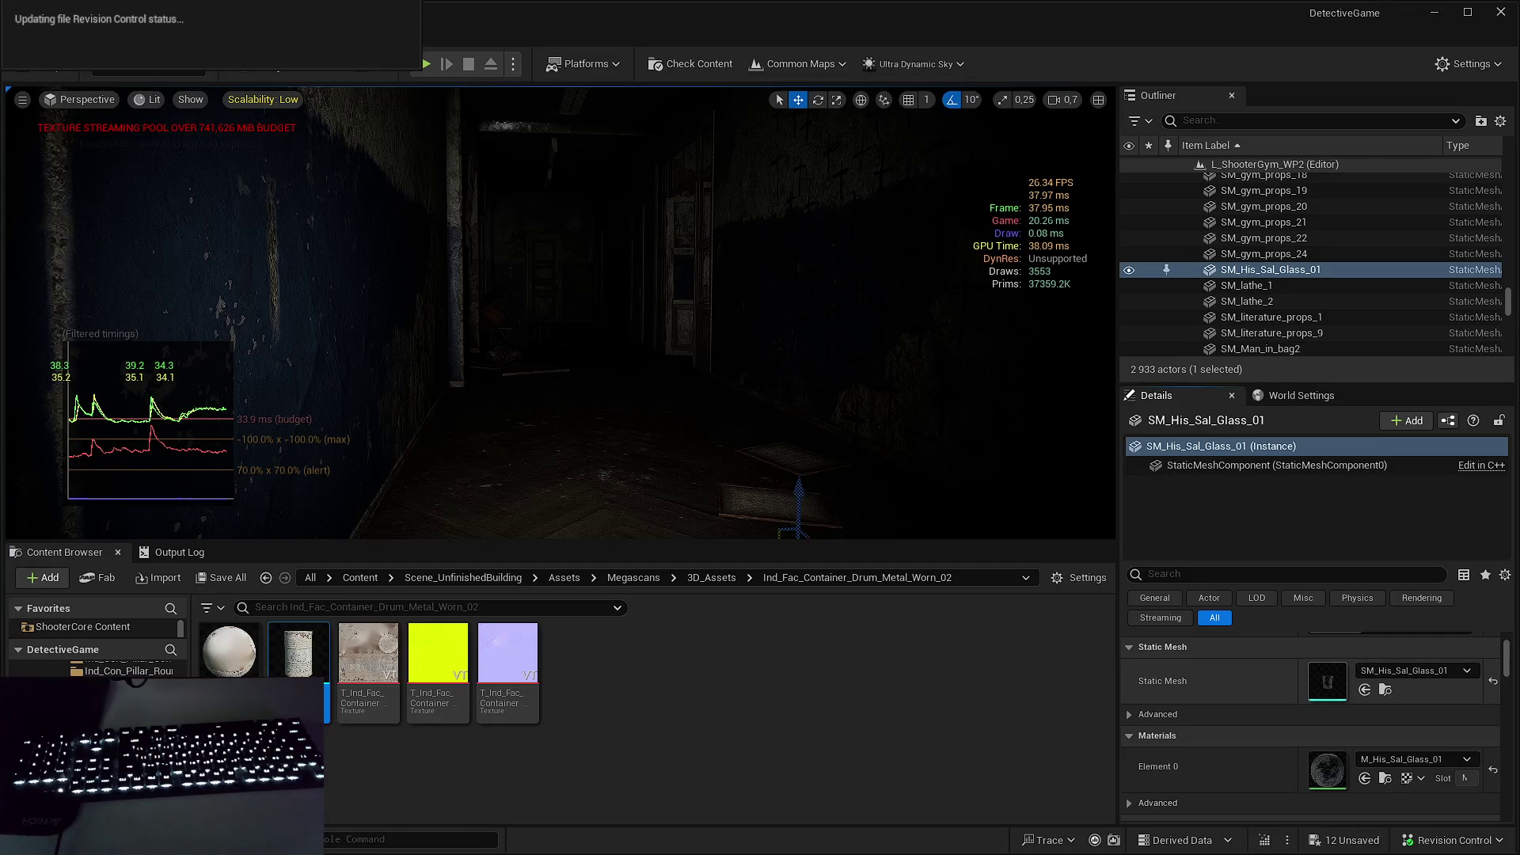
{"action": "key", "text": "alt+Tab"}
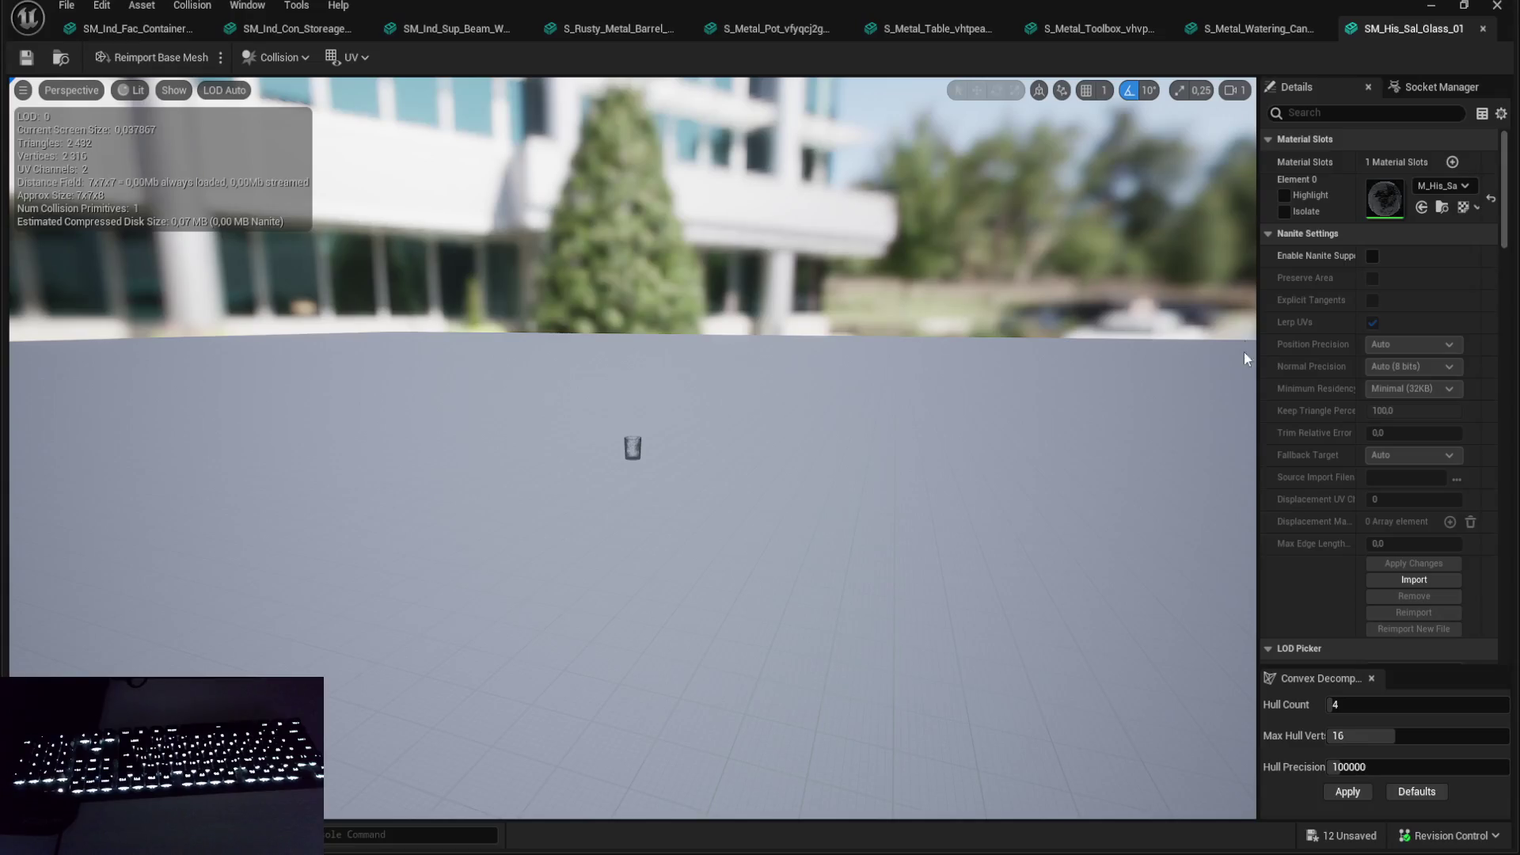
{"action": "key", "text": "alt+Tab"}
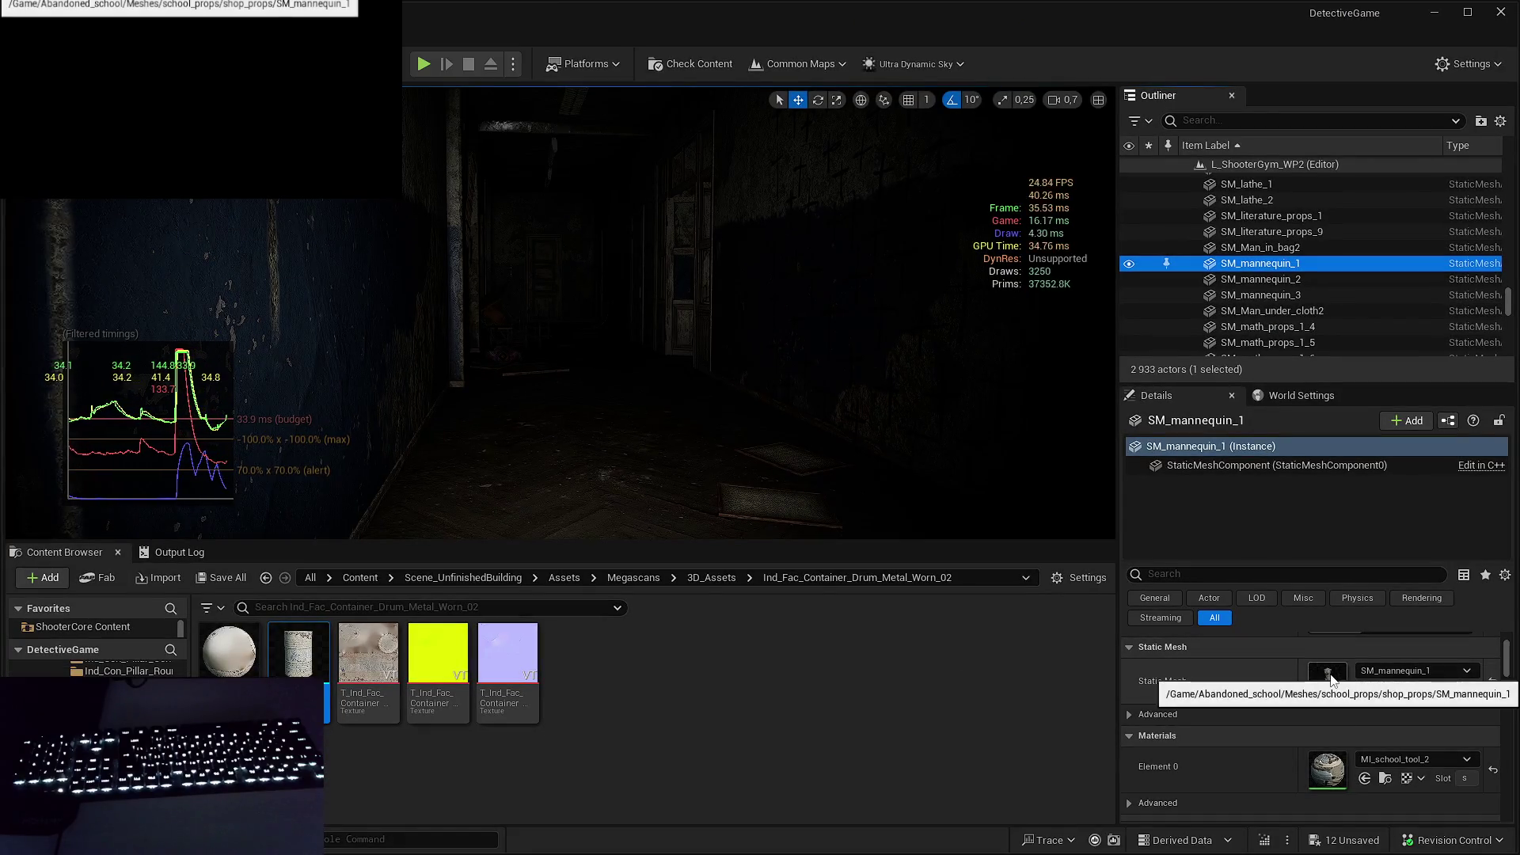
{"action": "scroll", "coordinate": [1300, 306], "scroll_direction": "down", "scroll_amount": 1}
- Browse props from SM_Man_under_cloth2 to SM_OfficeTape_A01_N1, briefly opening the office tape mesh
{"action": "left_click", "coordinate": [1298, 285]}
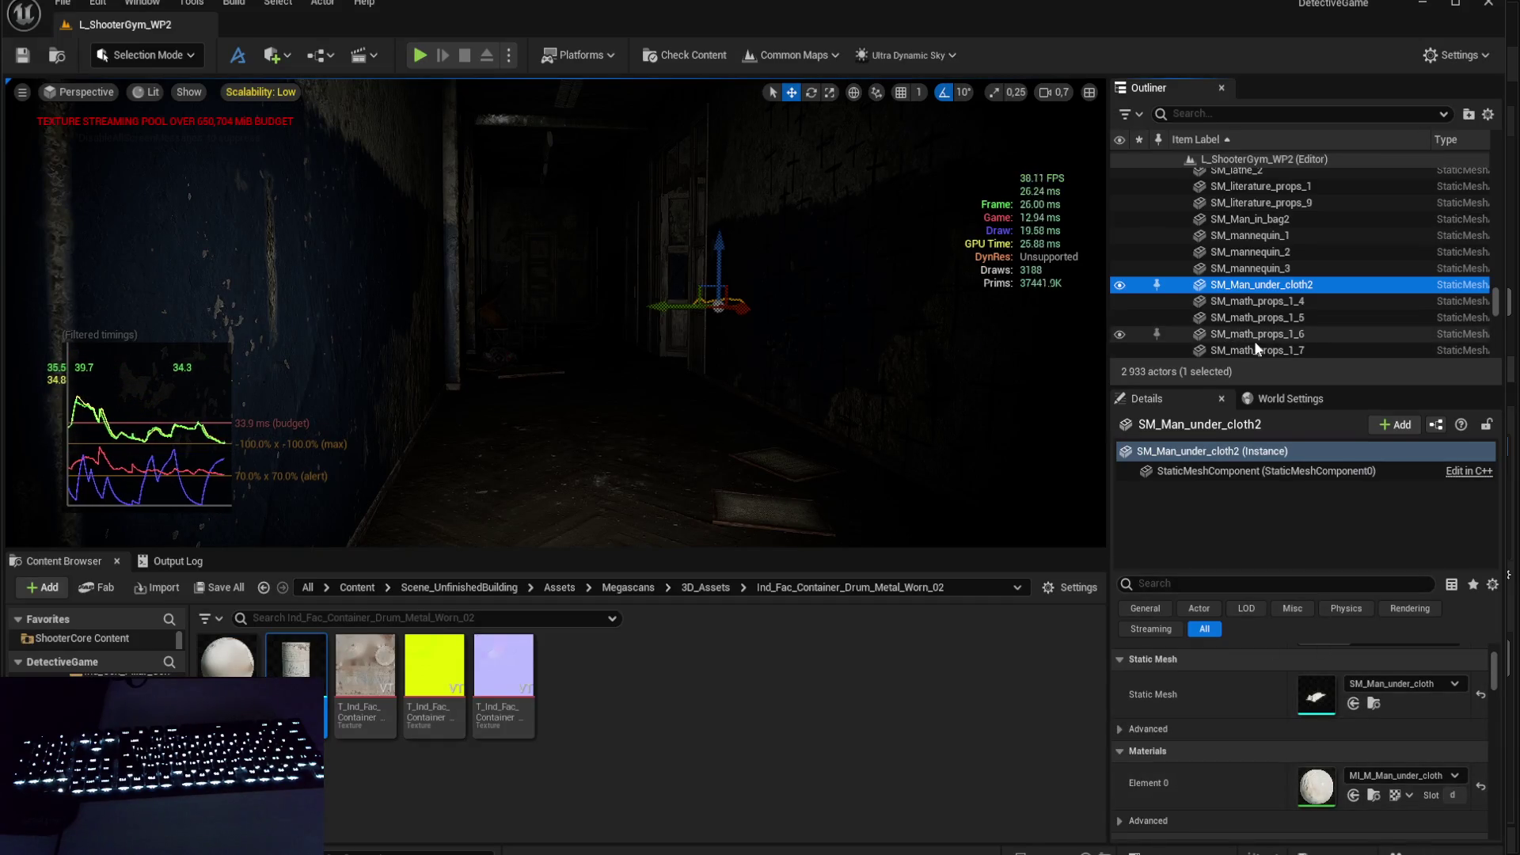
{"action": "left_click", "coordinate": [1247, 303]}
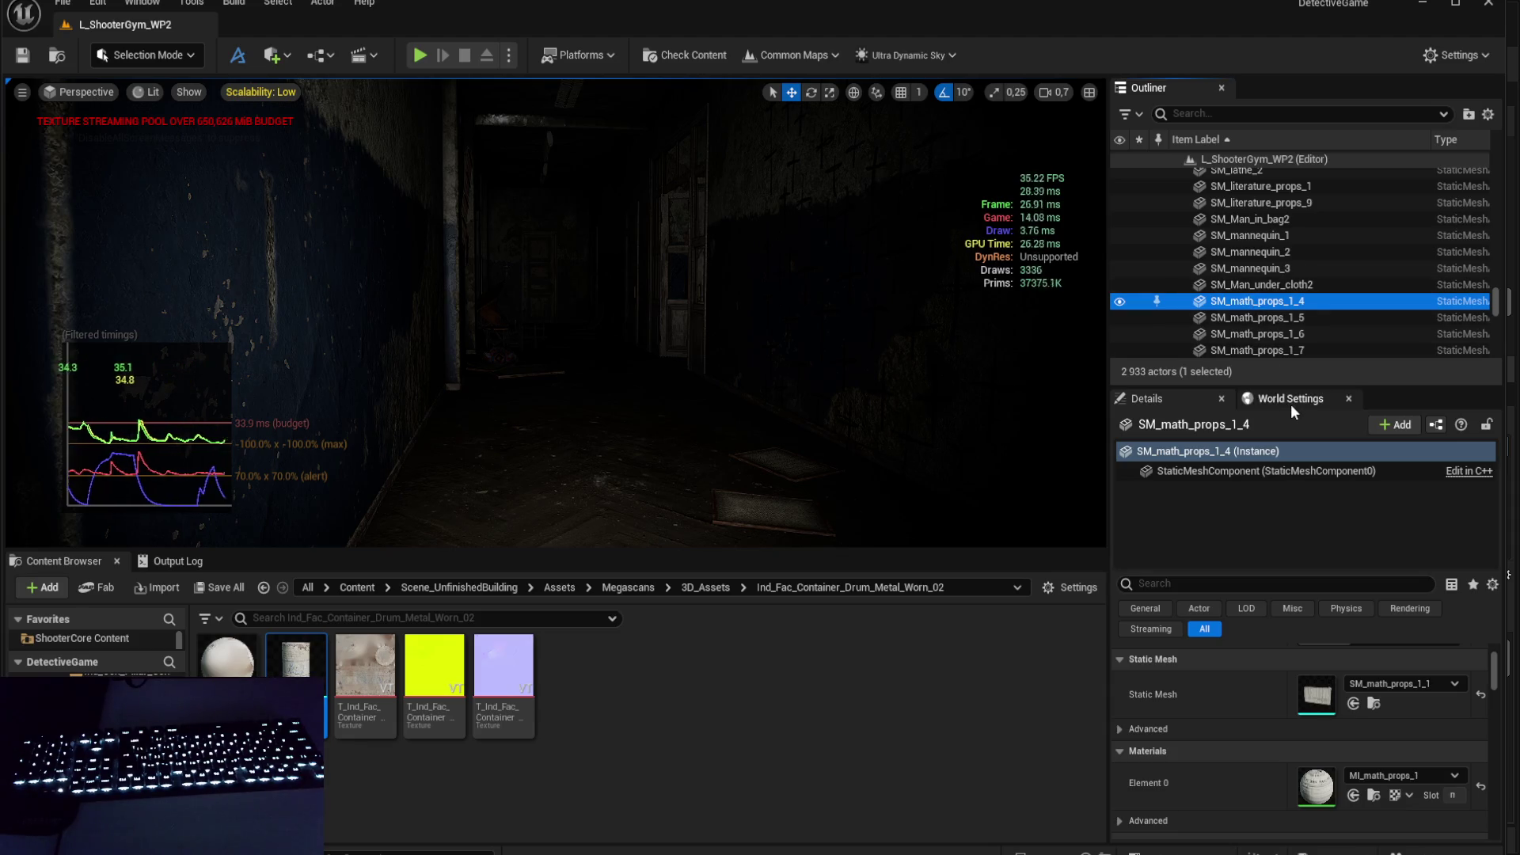
{"action": "scroll", "coordinate": [1282, 316], "scroll_direction": "down", "scroll_amount": 3}
{"action": "scroll", "coordinate": [1293, 274], "scroll_direction": "down", "scroll_amount": 1}
{"action": "left_click", "coordinate": [1287, 216]}
{"action": "left_click", "coordinate": [1290, 233]}
{"action": "left_click", "coordinate": [1295, 265]}
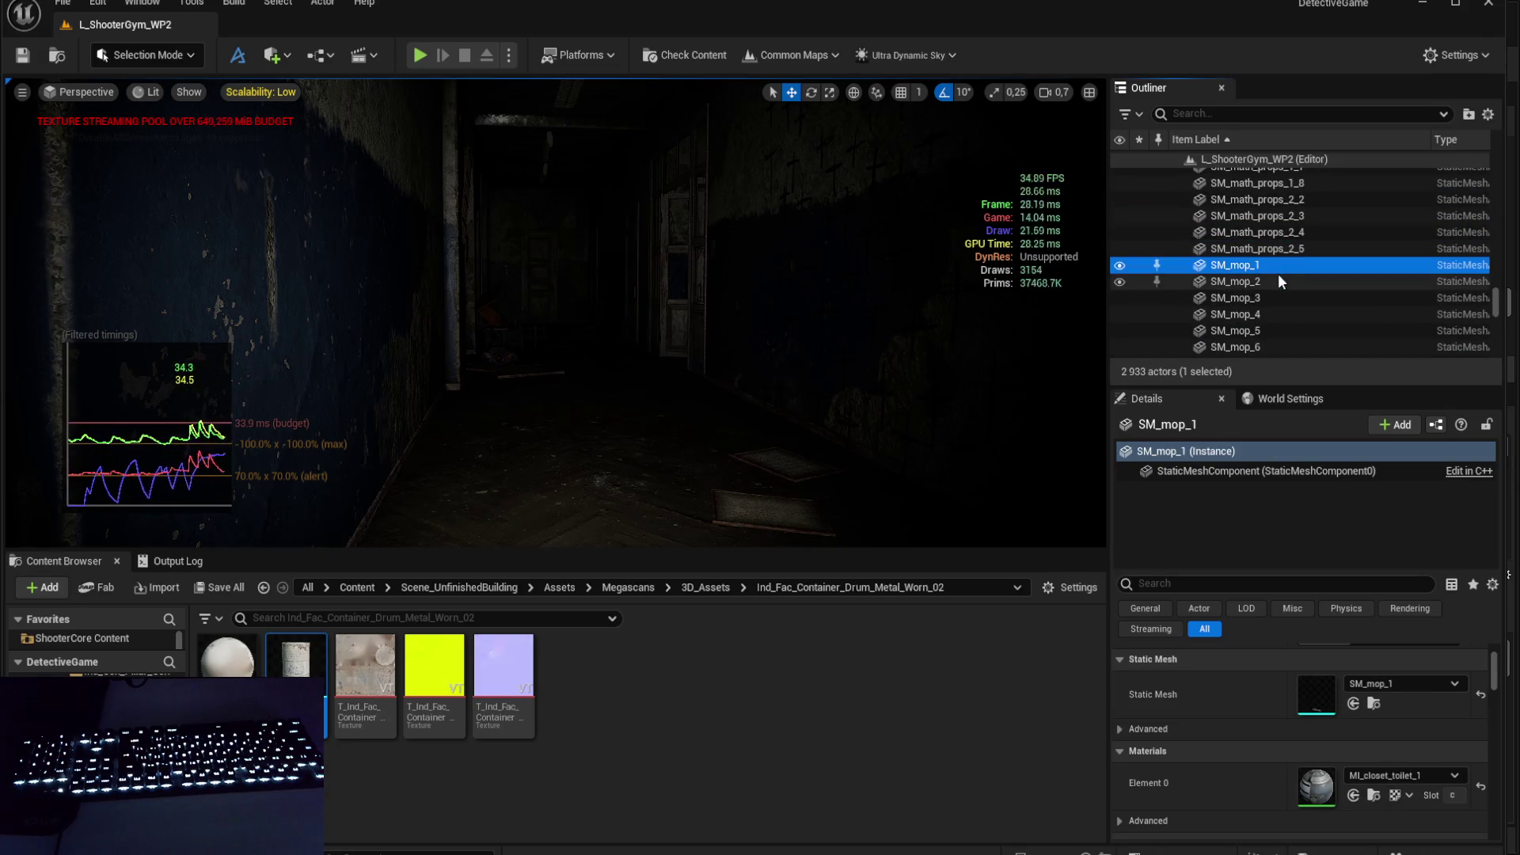
{"action": "scroll", "coordinate": [1280, 277], "scroll_direction": "down", "scroll_amount": 1}
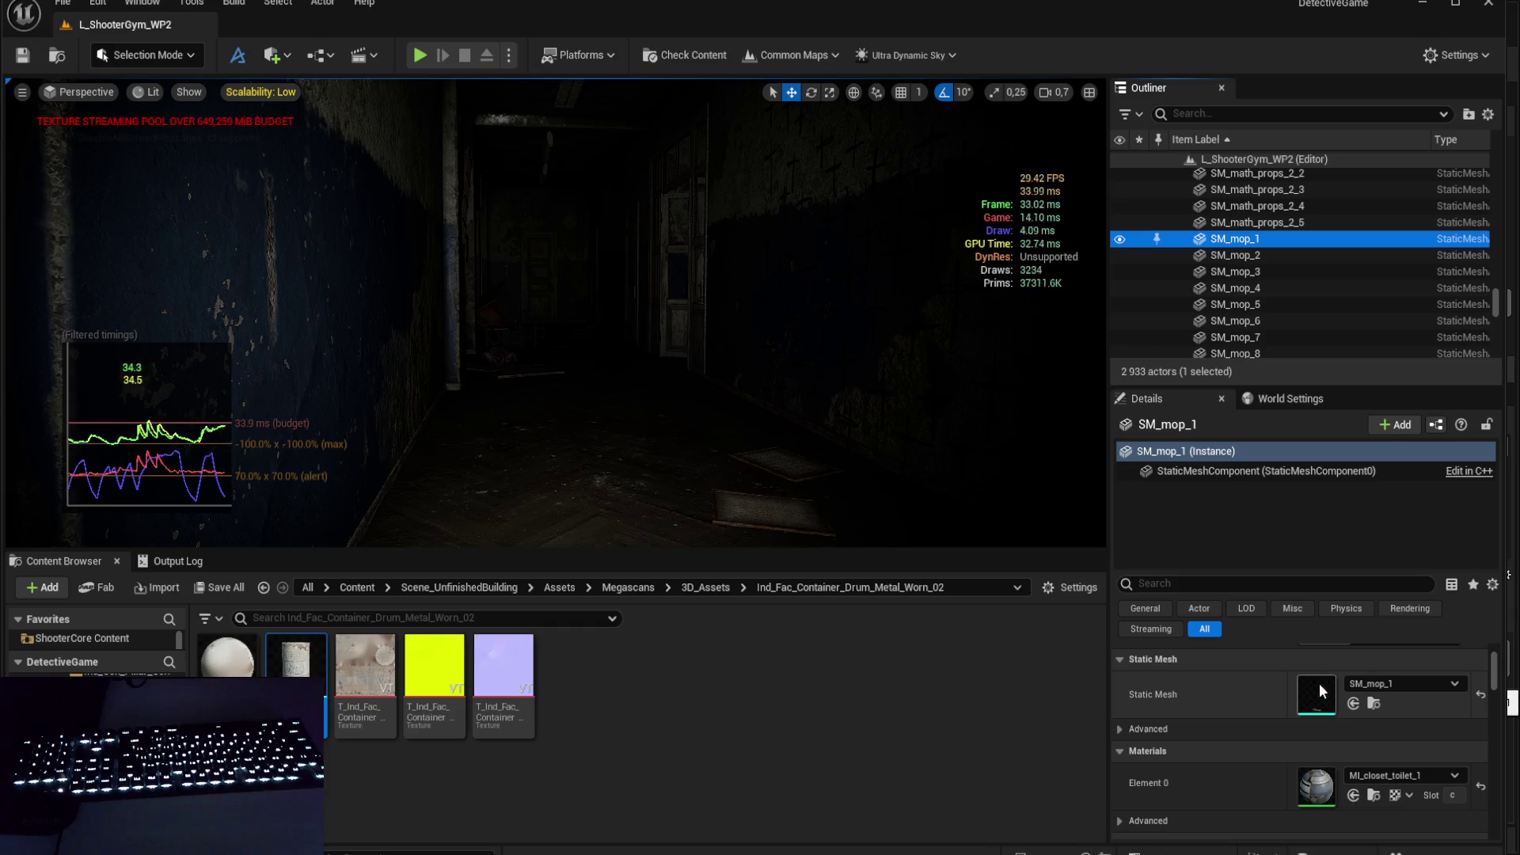
{"action": "scroll", "coordinate": [1233, 320], "scroll_direction": "down", "scroll_amount": 5}
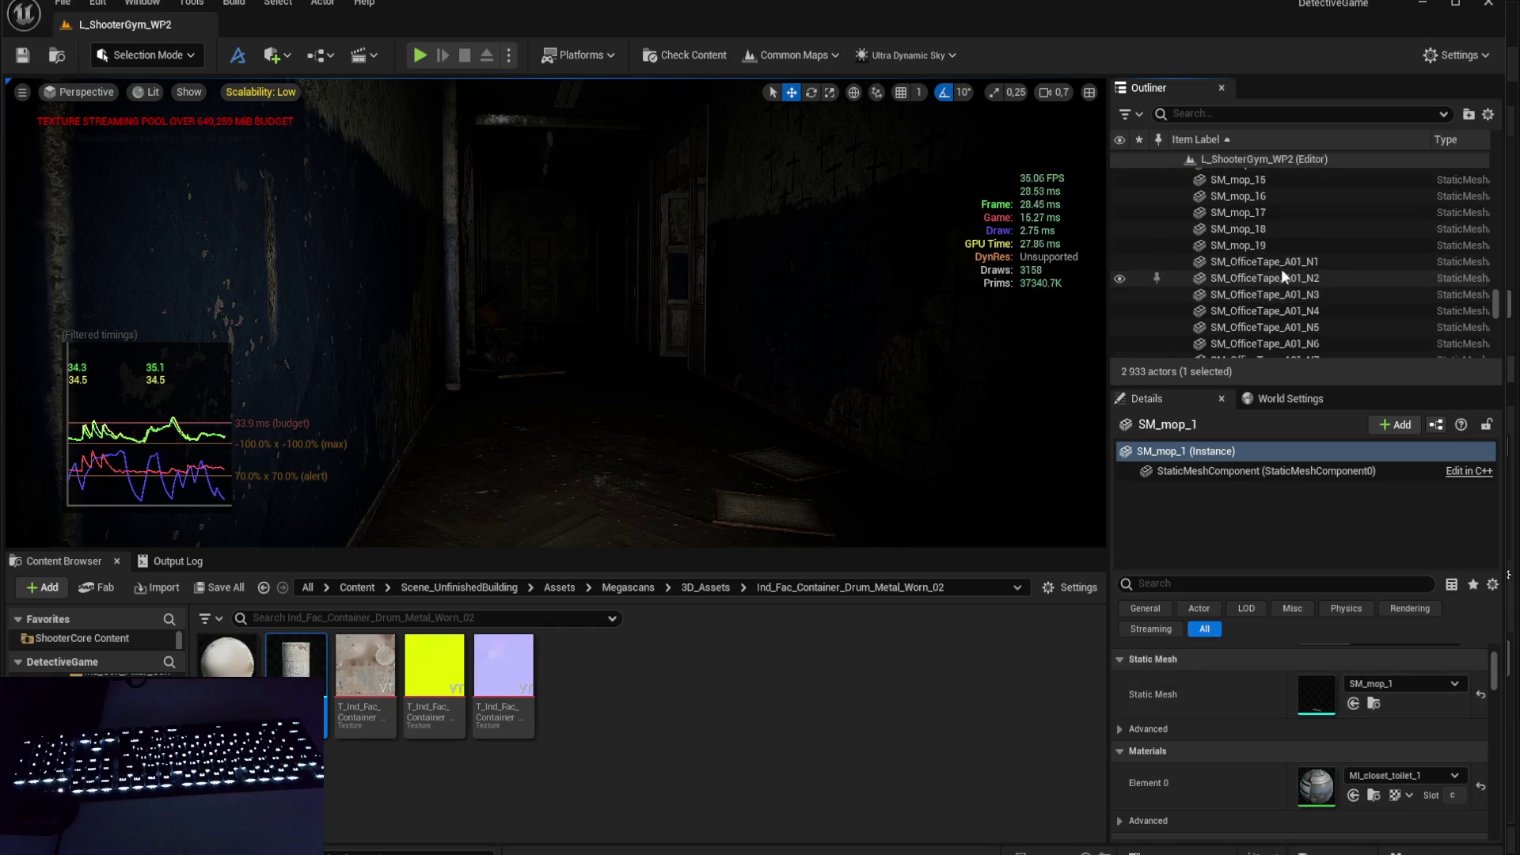
{"action": "left_click", "coordinate": [1267, 262]}
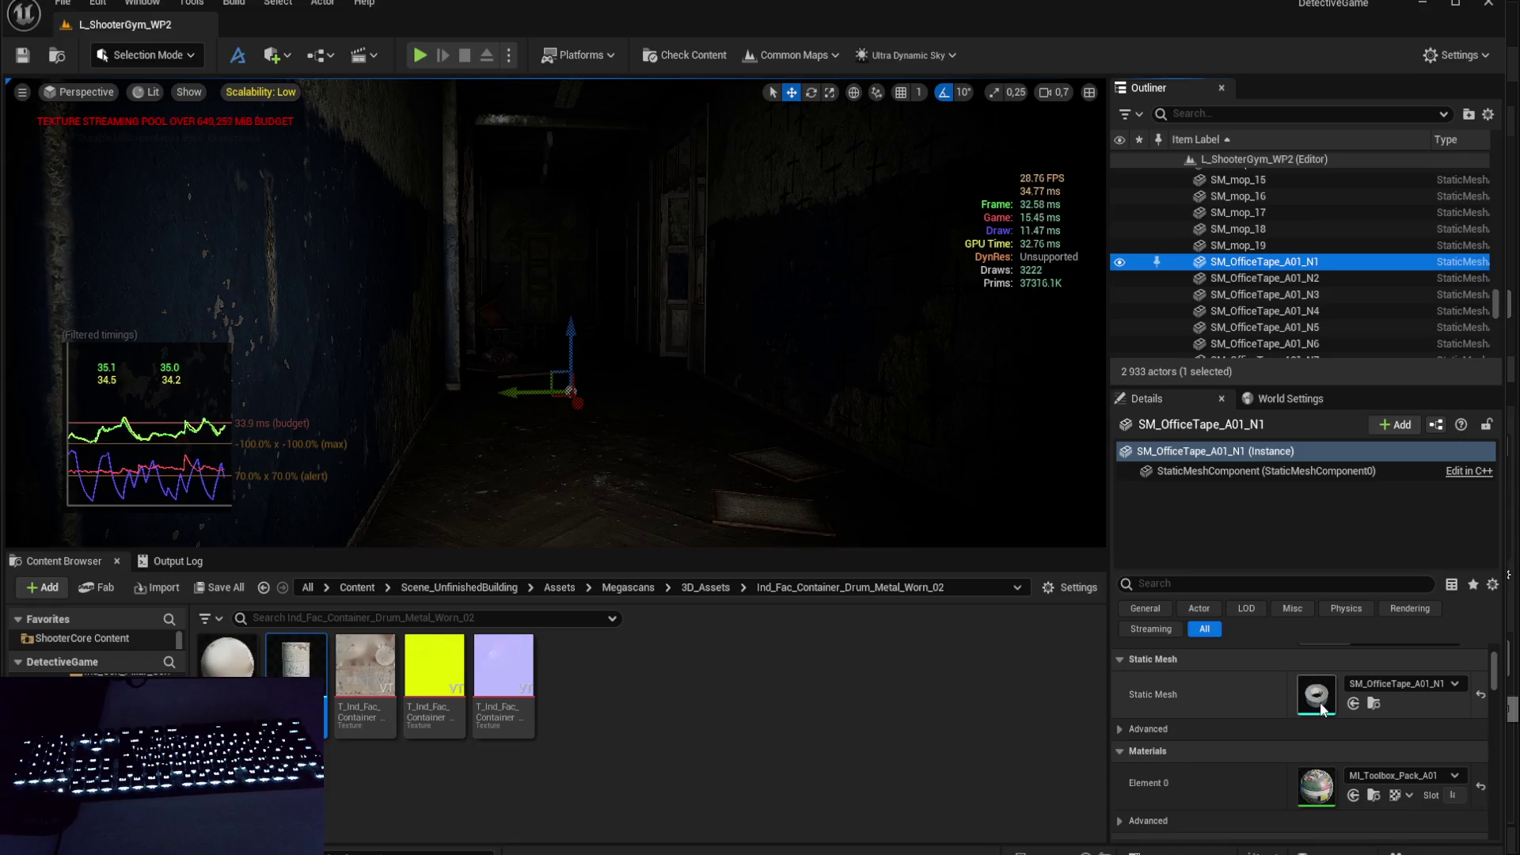
{"action": "double_click", "coordinate": [1318, 696]}
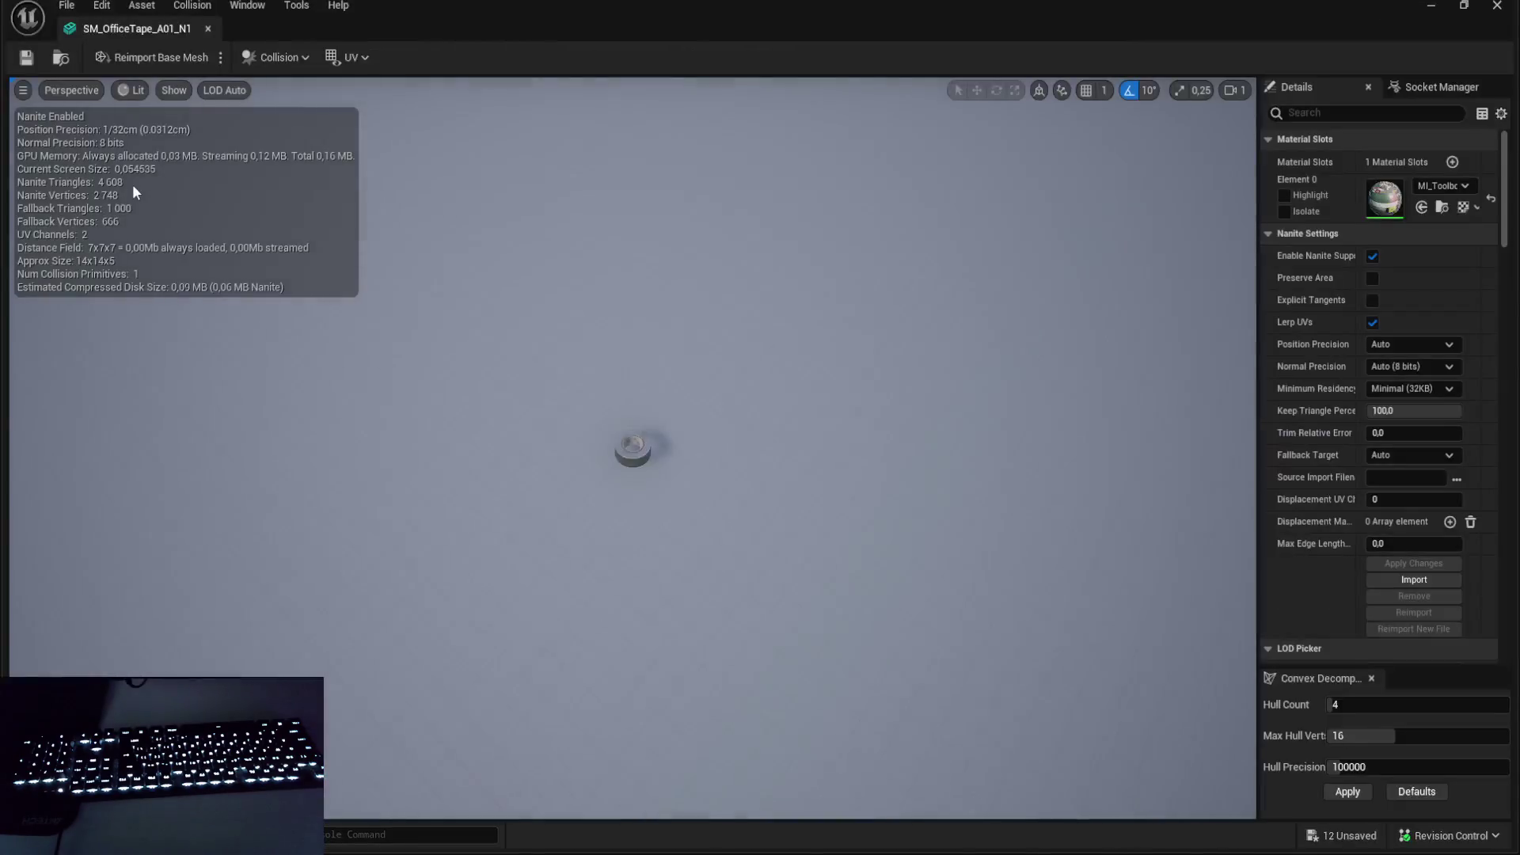
{"action": "left_click", "coordinate": [1514, 5]}
- Step through the SM_papers actors, from SM_papers_4 down to 69 and back up to 62
{"action": "scroll", "coordinate": [1257, 260], "scroll_direction": "down", "scroll_amount": 3}
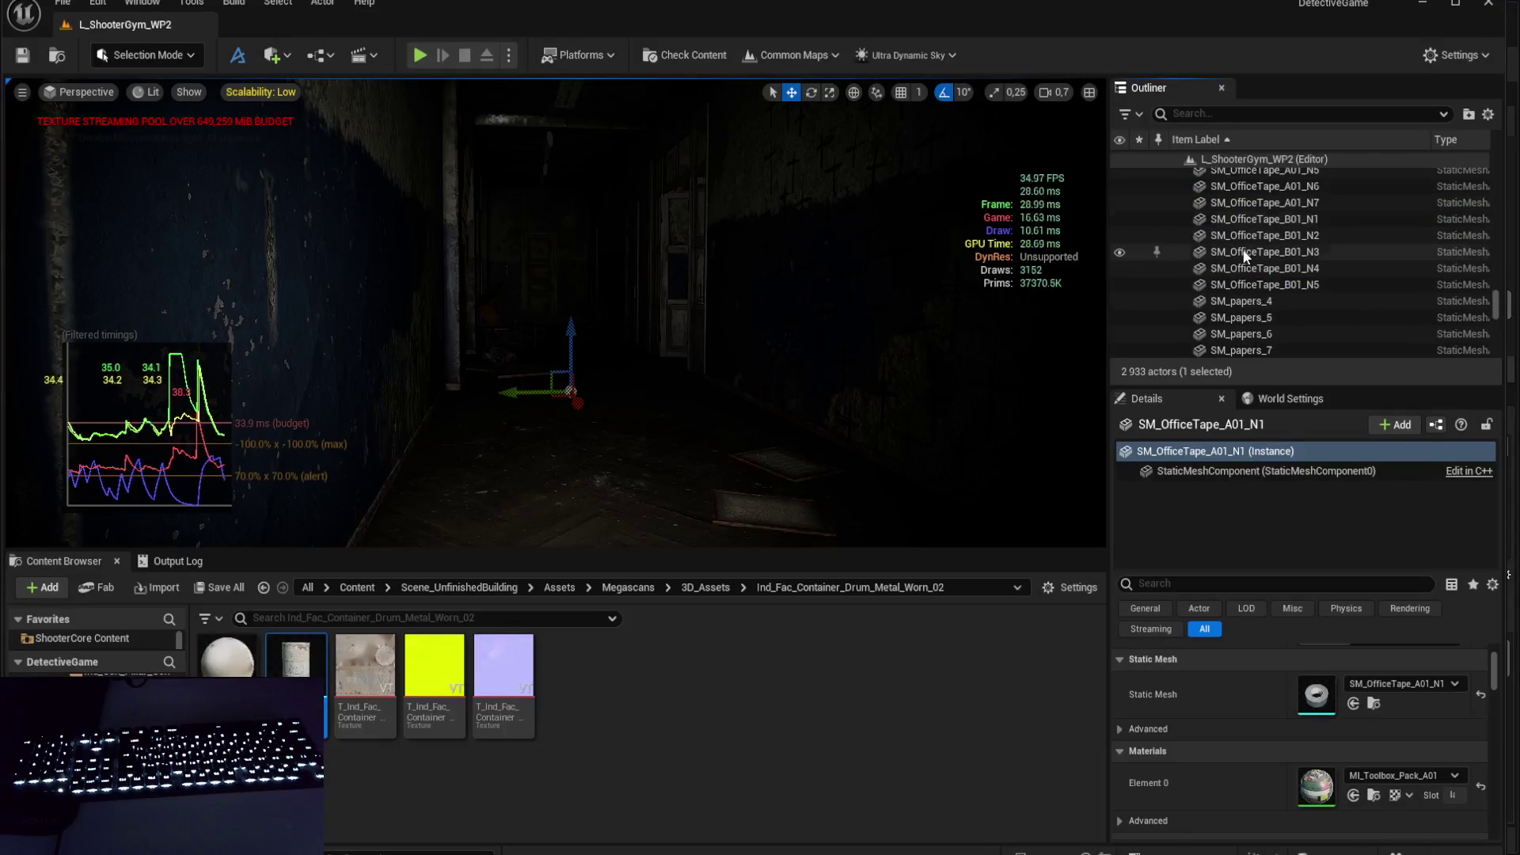
{"action": "left_click", "coordinate": [1261, 273]}
{"action": "scroll", "coordinate": [1262, 270], "scroll_direction": "down", "scroll_amount": 1}
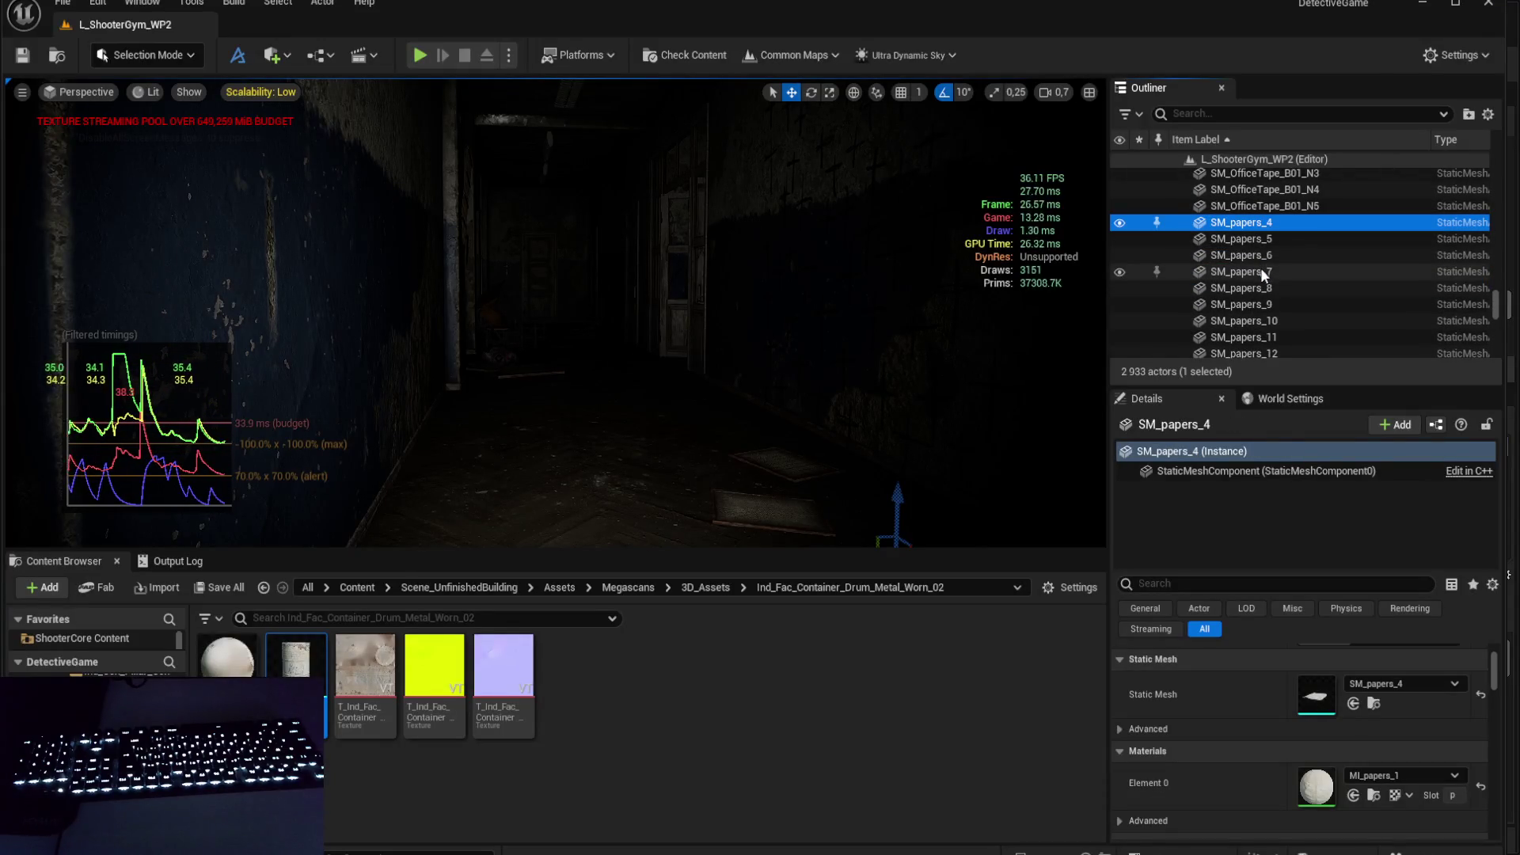
{"action": "left_click", "coordinate": [1257, 242]}
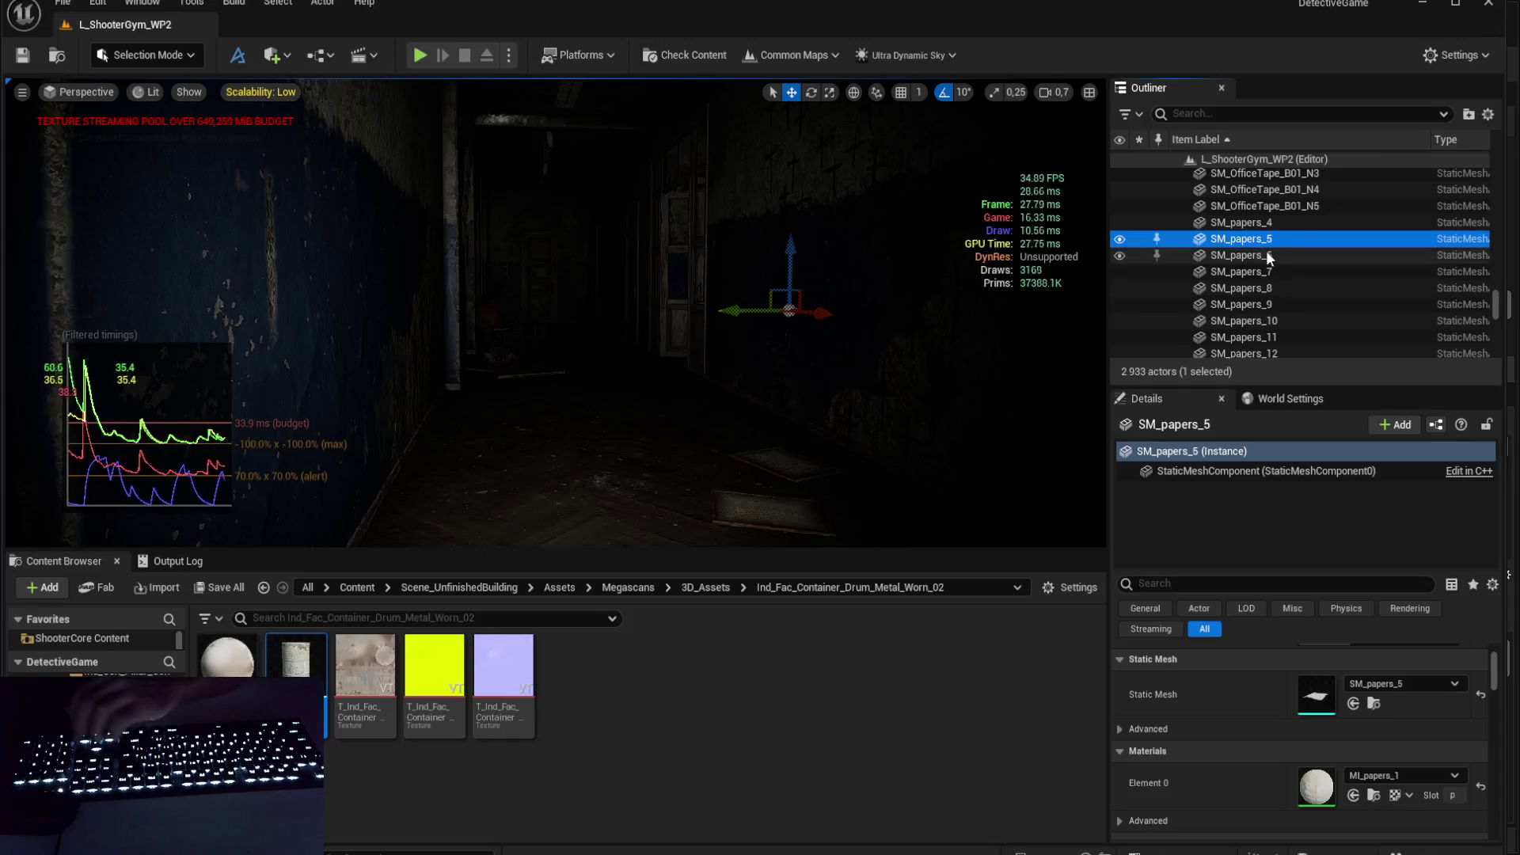
{"action": "scroll", "coordinate": [1267, 254], "scroll_direction": "down", "scroll_amount": 2}
{"action": "left_click", "coordinate": [1270, 256]}
{"action": "scroll", "coordinate": [1282, 302], "scroll_direction": "down", "scroll_amount": 2}
{"action": "left_click", "coordinate": [1286, 317]}
{"action": "scroll", "coordinate": [1286, 312], "scroll_direction": "down", "scroll_amount": 3}
{"action": "scroll", "coordinate": [1284, 301], "scroll_direction": "down", "scroll_amount": 7}
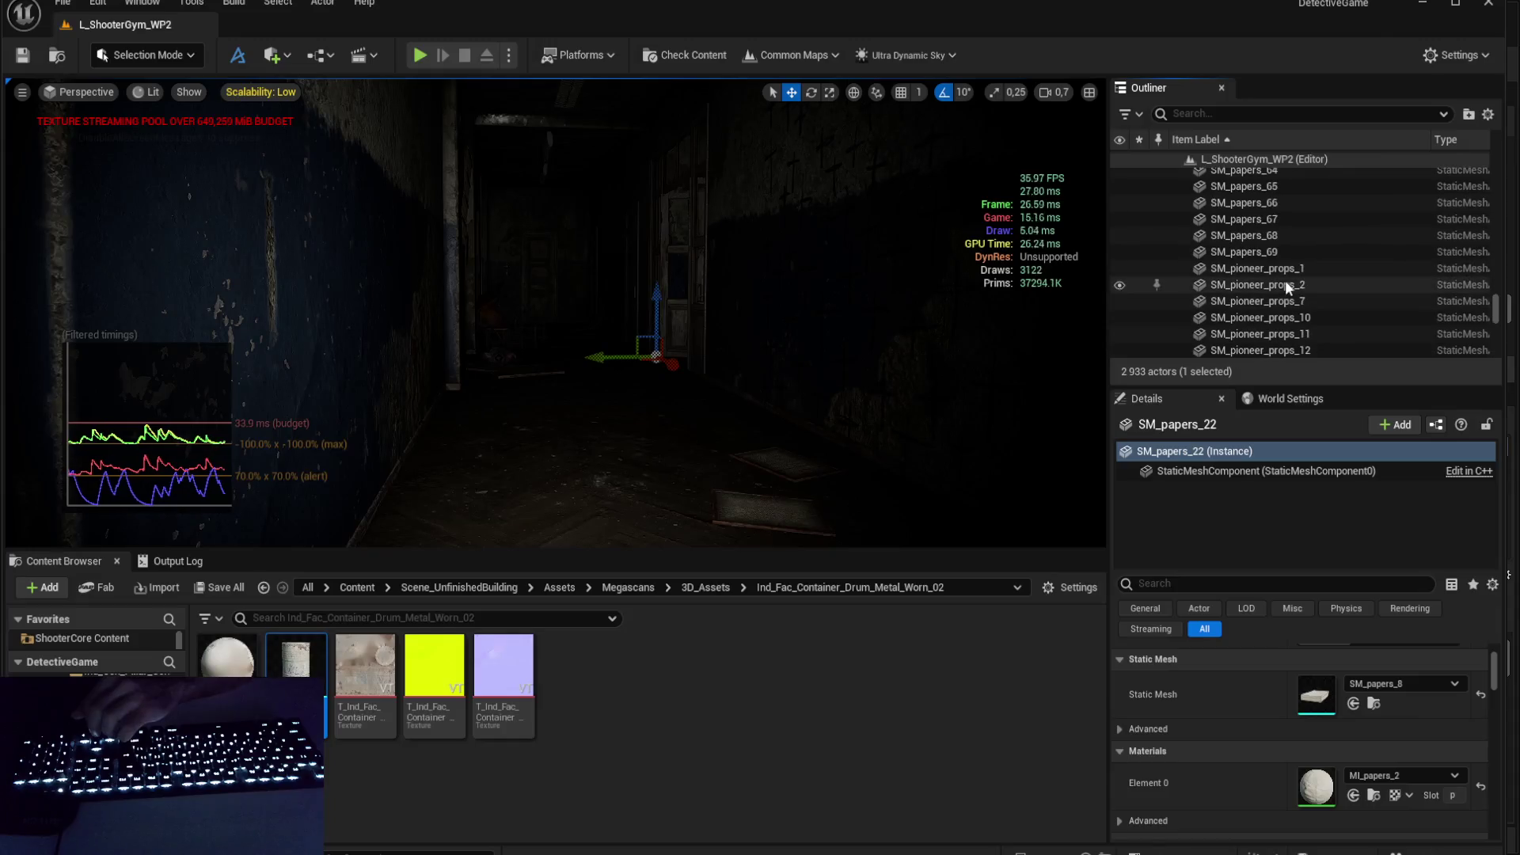
{"action": "left_click", "coordinate": [1277, 254]}
{"action": "scroll", "coordinate": [1277, 255], "scroll_direction": "up", "scroll_amount": 1}
{"action": "key", "text": "Up"}
{"action": "key", "text": "Up"}
{"action": "key", "text": "Up"}
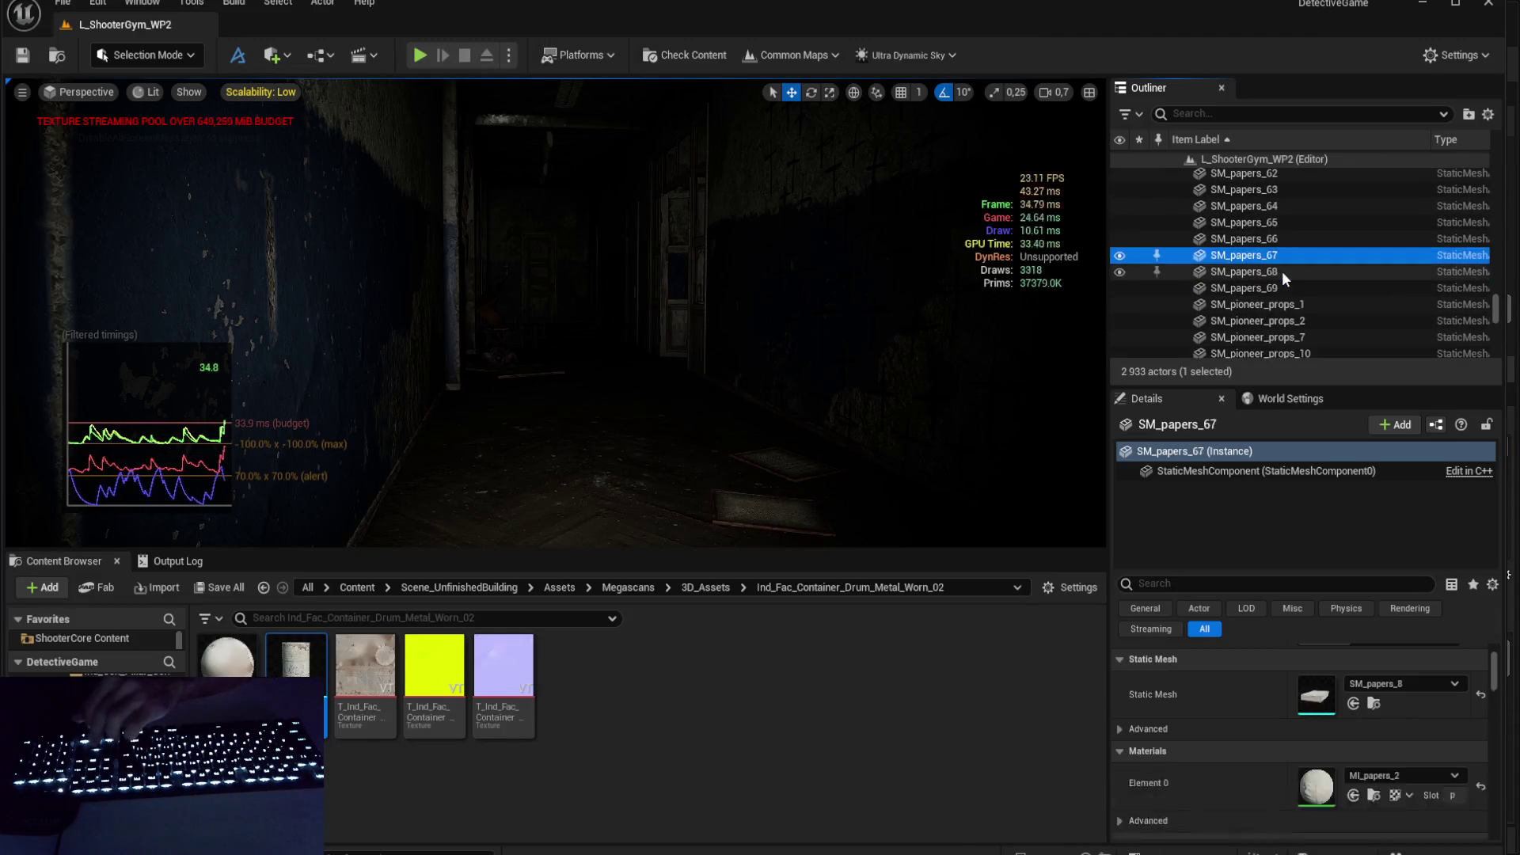
{"action": "key", "text": "Up"}
{"action": "key", "text": "Up"}
- Select pioneer props 1, 76 and 73, the plastic tray, then SM_PipeLocker and frame it
{"action": "scroll", "coordinate": [1282, 278], "scroll_direction": "down", "scroll_amount": 3}
{"action": "scroll", "coordinate": [1283, 279], "scroll_direction": "up", "scroll_amount": 3}
{"action": "left_click", "coordinate": [1293, 290]}
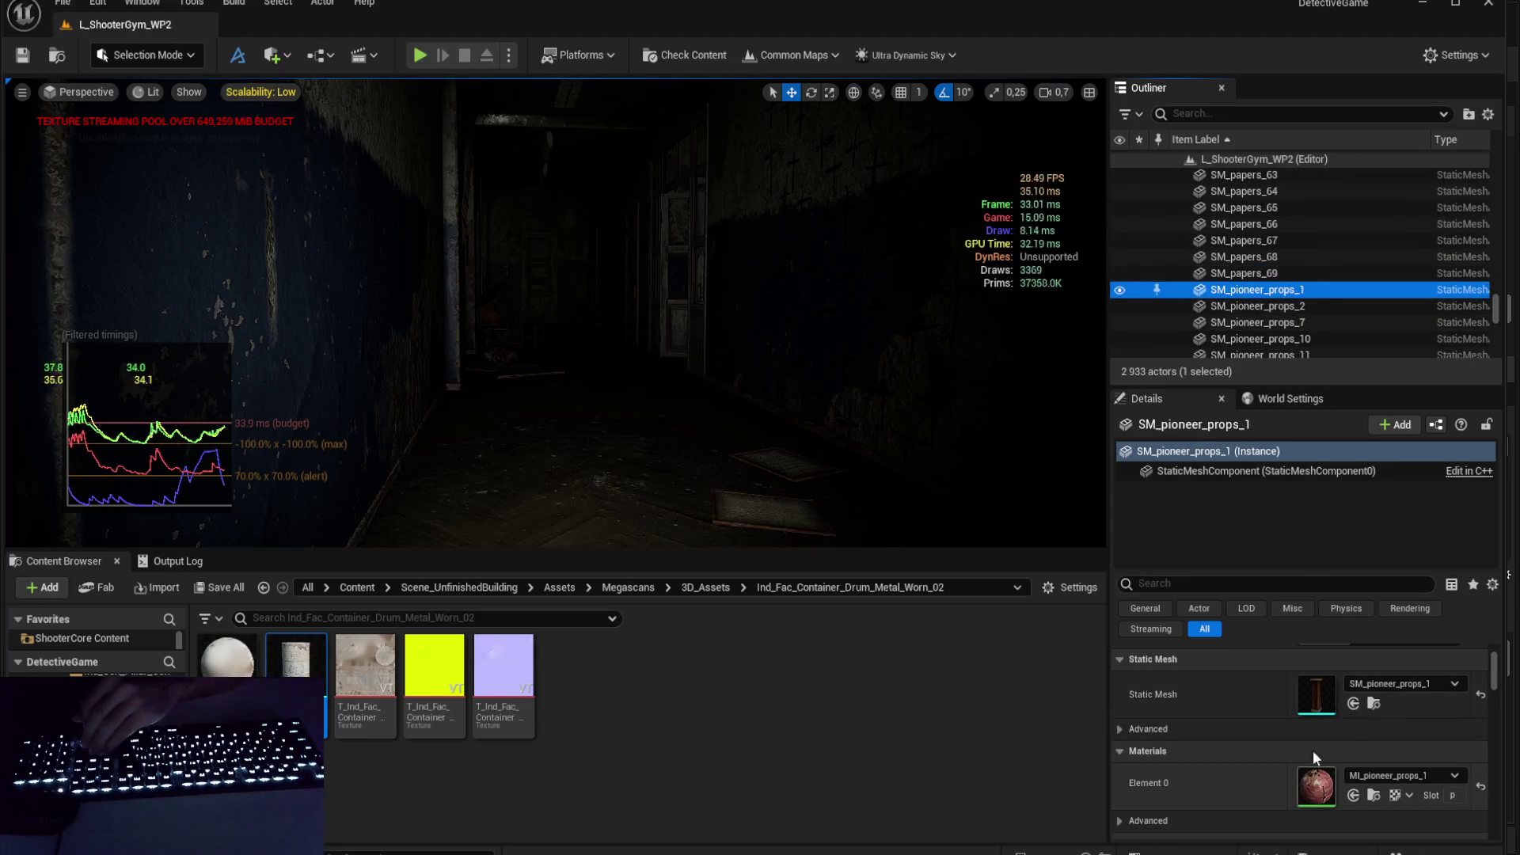
{"action": "scroll", "coordinate": [1343, 282], "scroll_direction": "down", "scroll_amount": 10}
{"action": "scroll", "coordinate": [1338, 271], "scroll_direction": "up", "scroll_amount": 5}
{"action": "left_click", "coordinate": [1313, 263]}
{"action": "left_click", "coordinate": [1304, 216]}
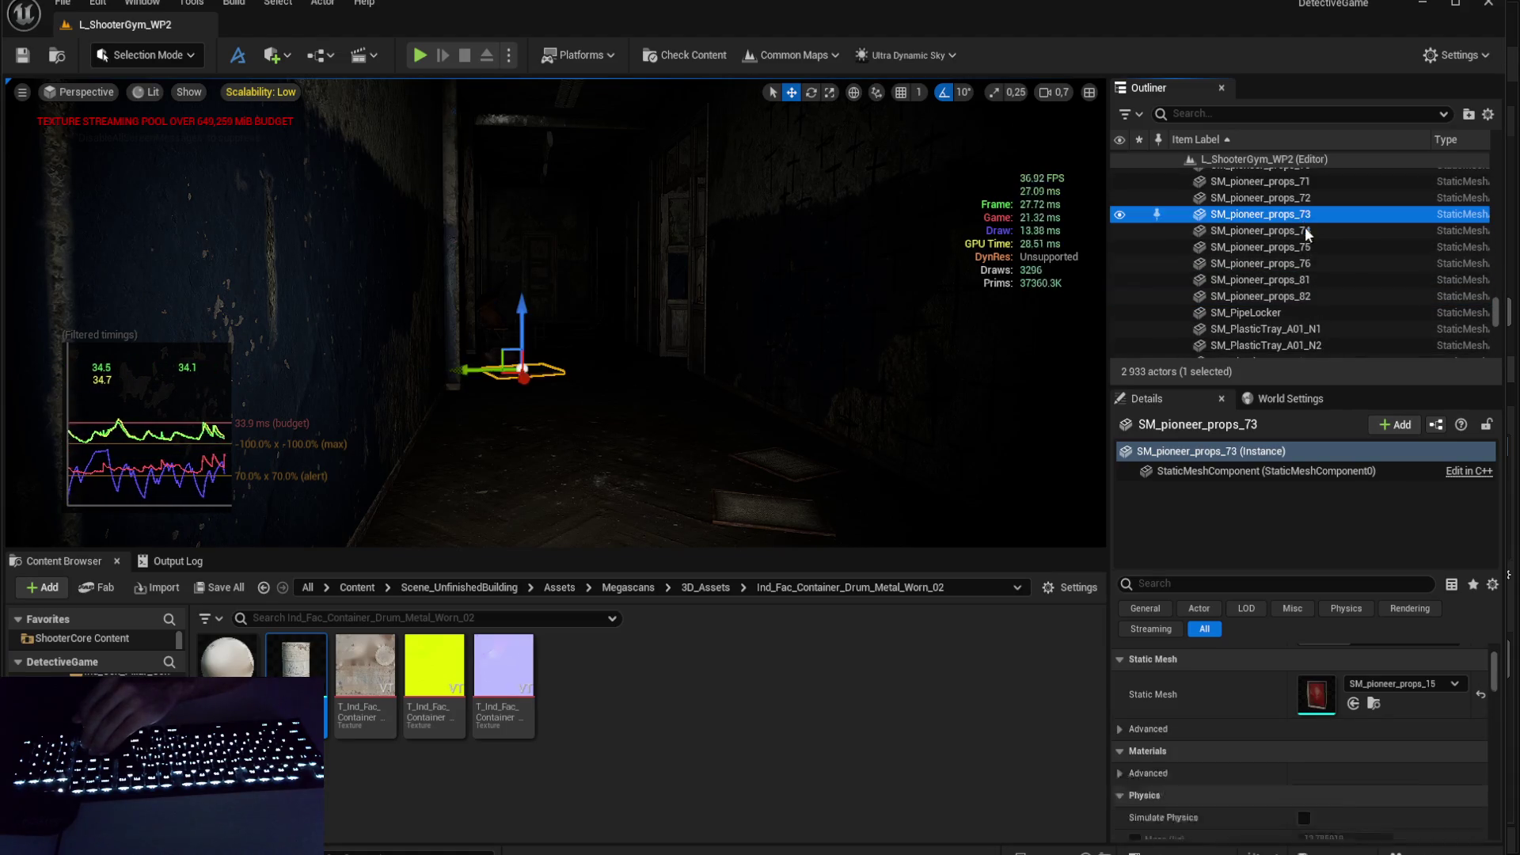
{"action": "left_click", "coordinate": [1283, 328]}
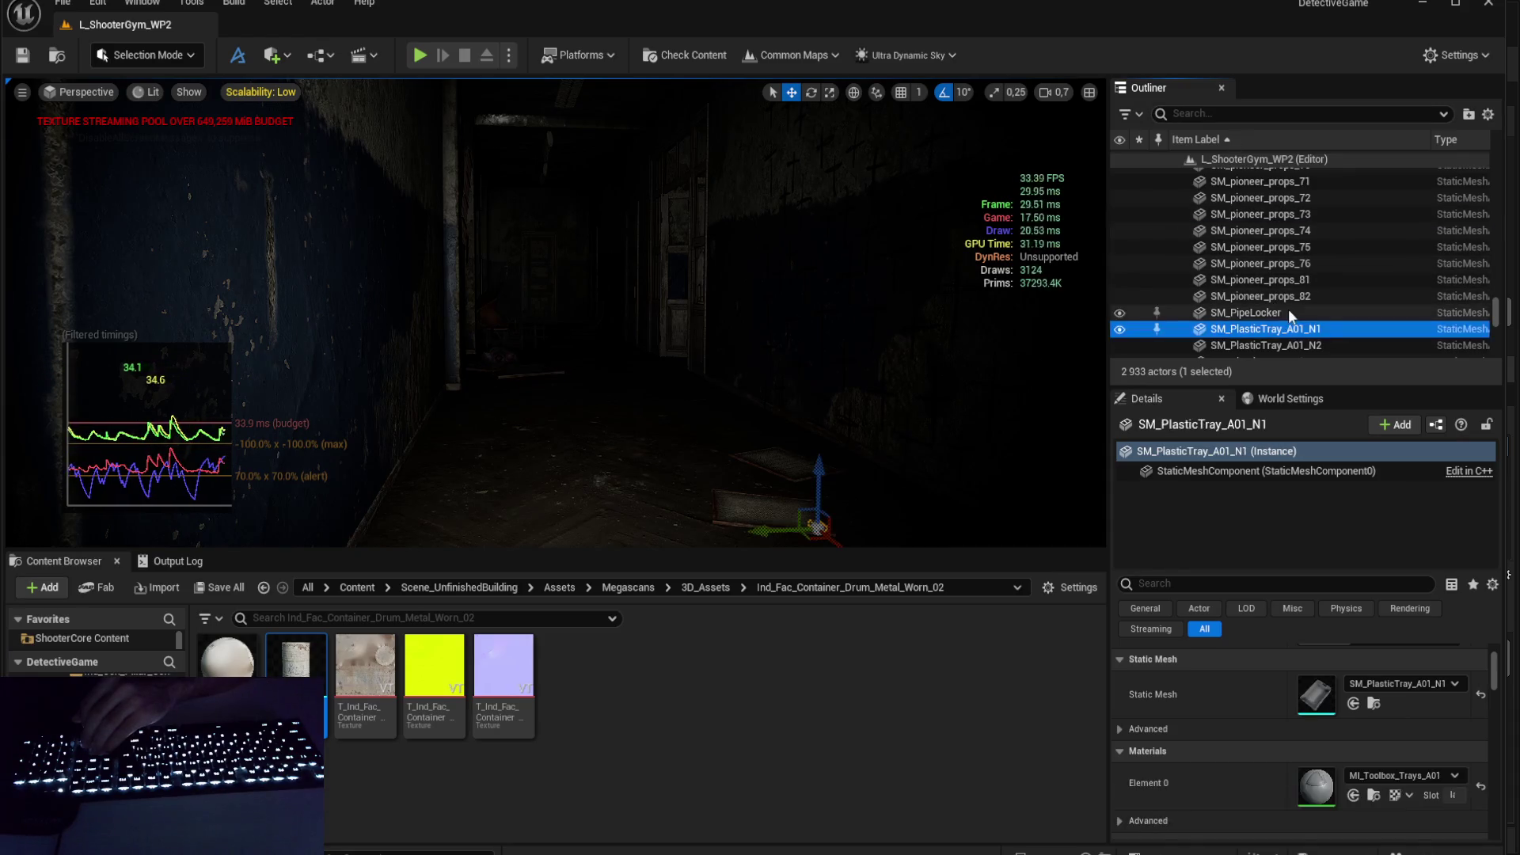
{"action": "left_click", "coordinate": [1287, 312]}
{"action": "key", "text": "f"}
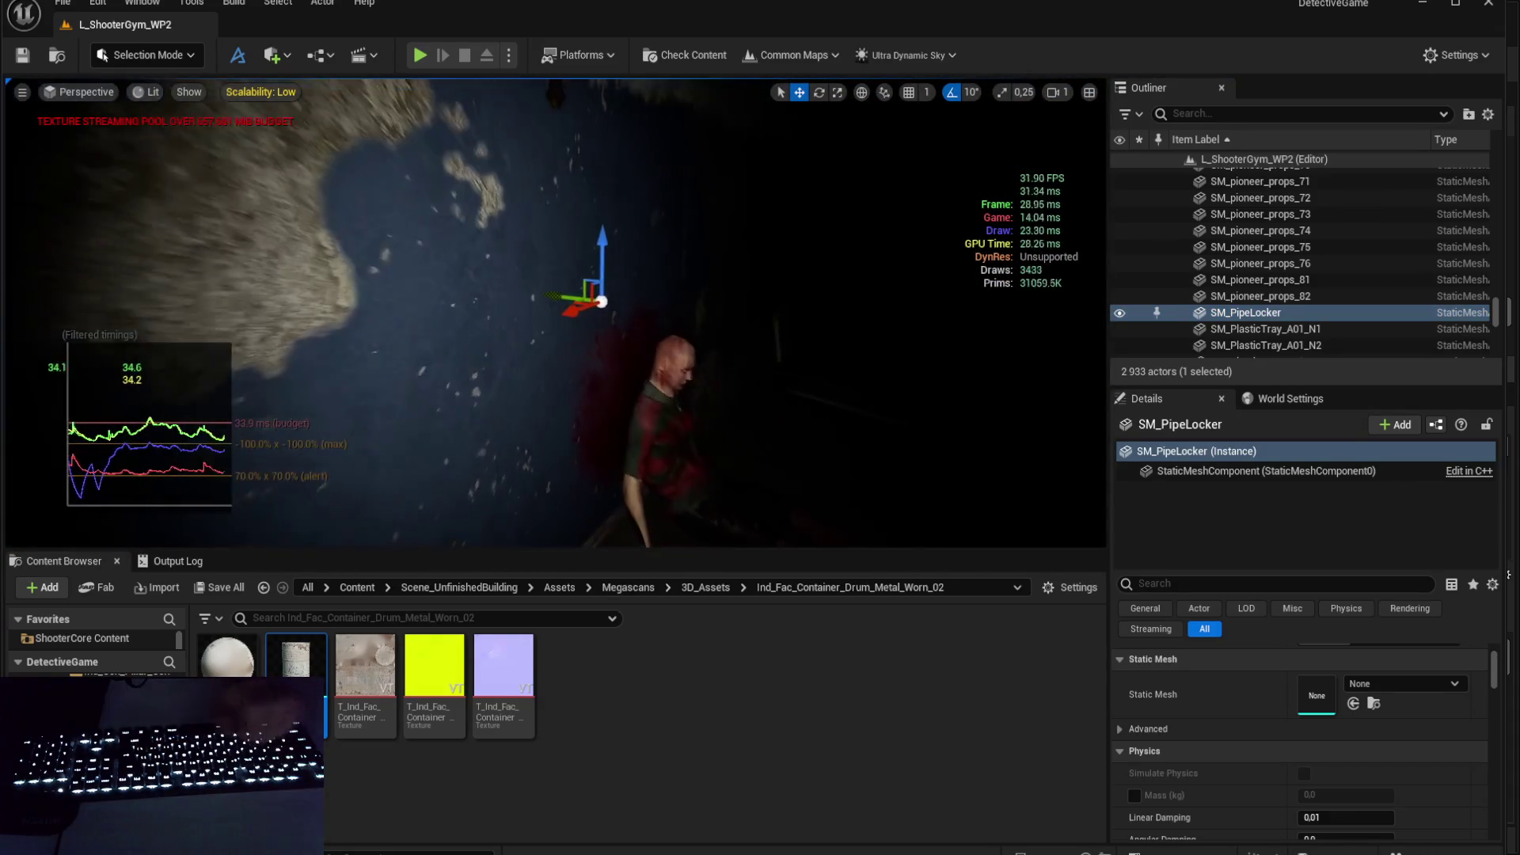
- Delete SM_PipeLocker and open the SM_PlasticTray_A01_N1 mesh in its own editor
{"action": "key", "text": "Delete"}
{"action": "left_click", "coordinate": [1302, 313]}
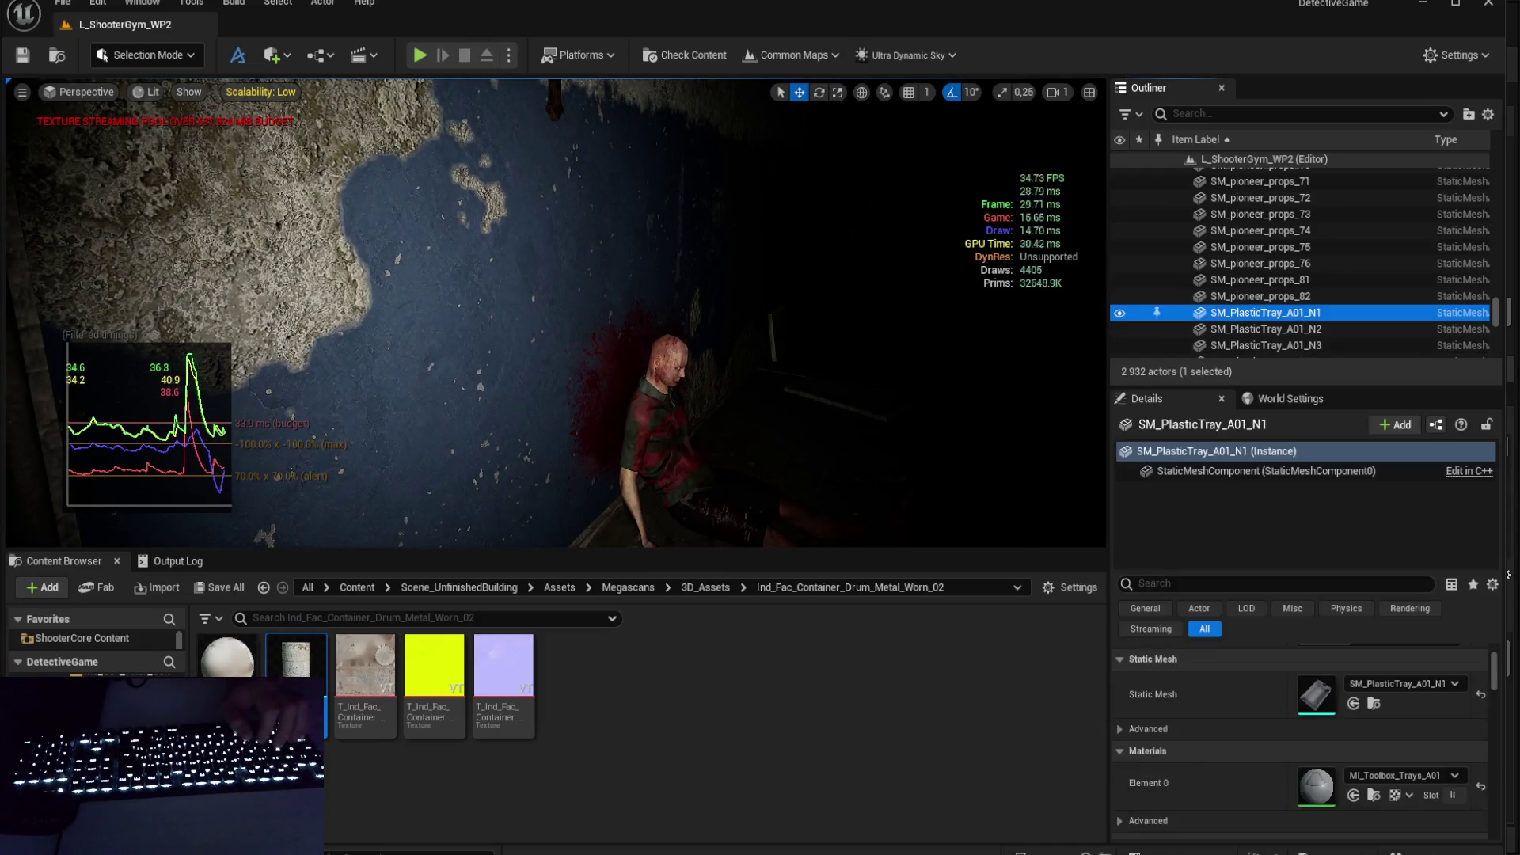
{"action": "right_click", "coordinate": [837, 369]}
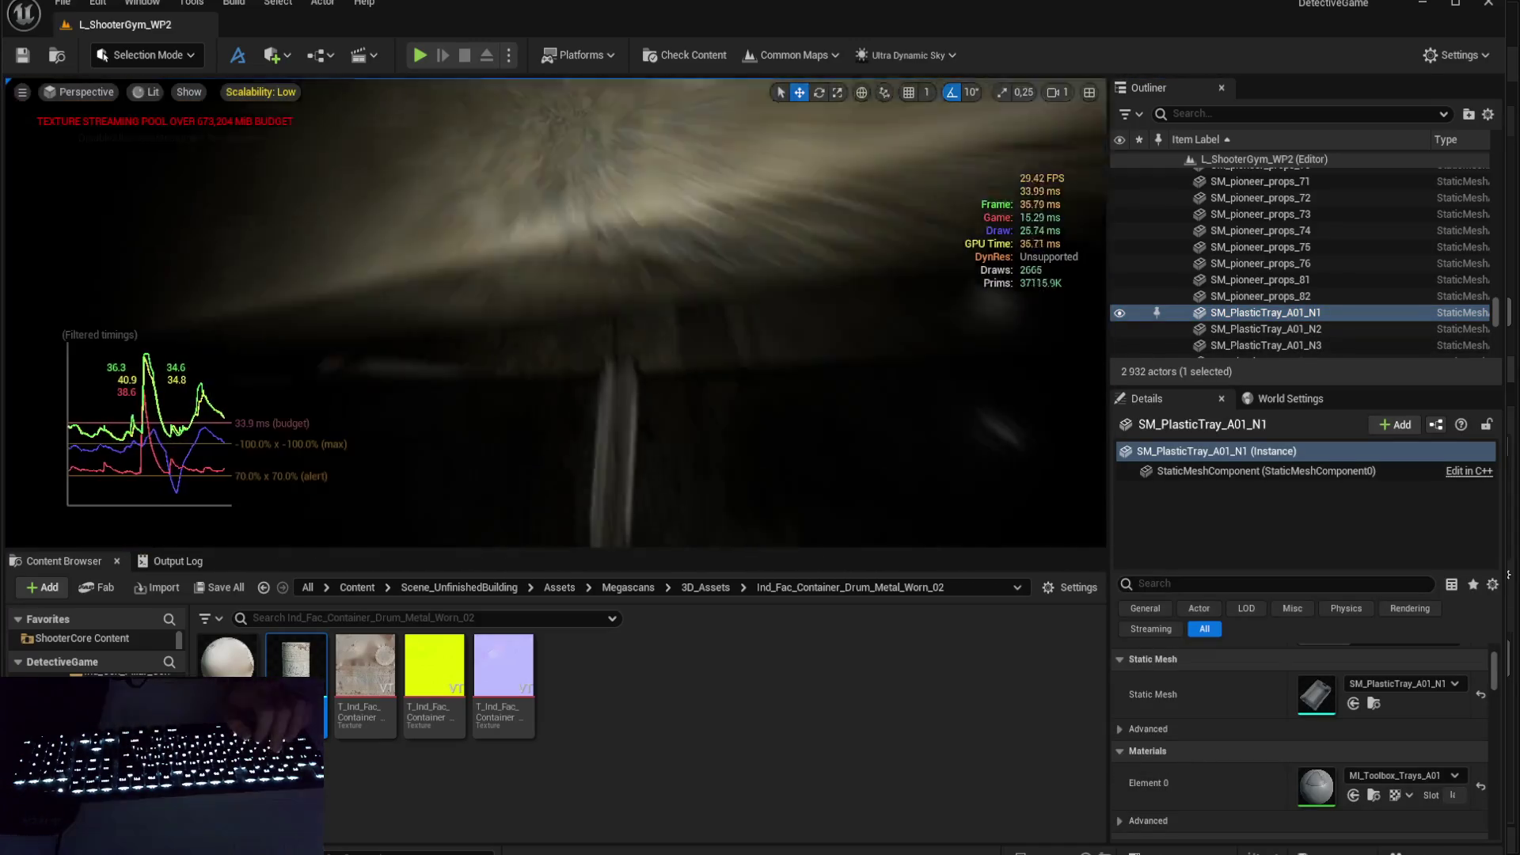
{"action": "scroll", "coordinate": [847, 368], "scroll_direction": "down", "scroll_amount": 2}
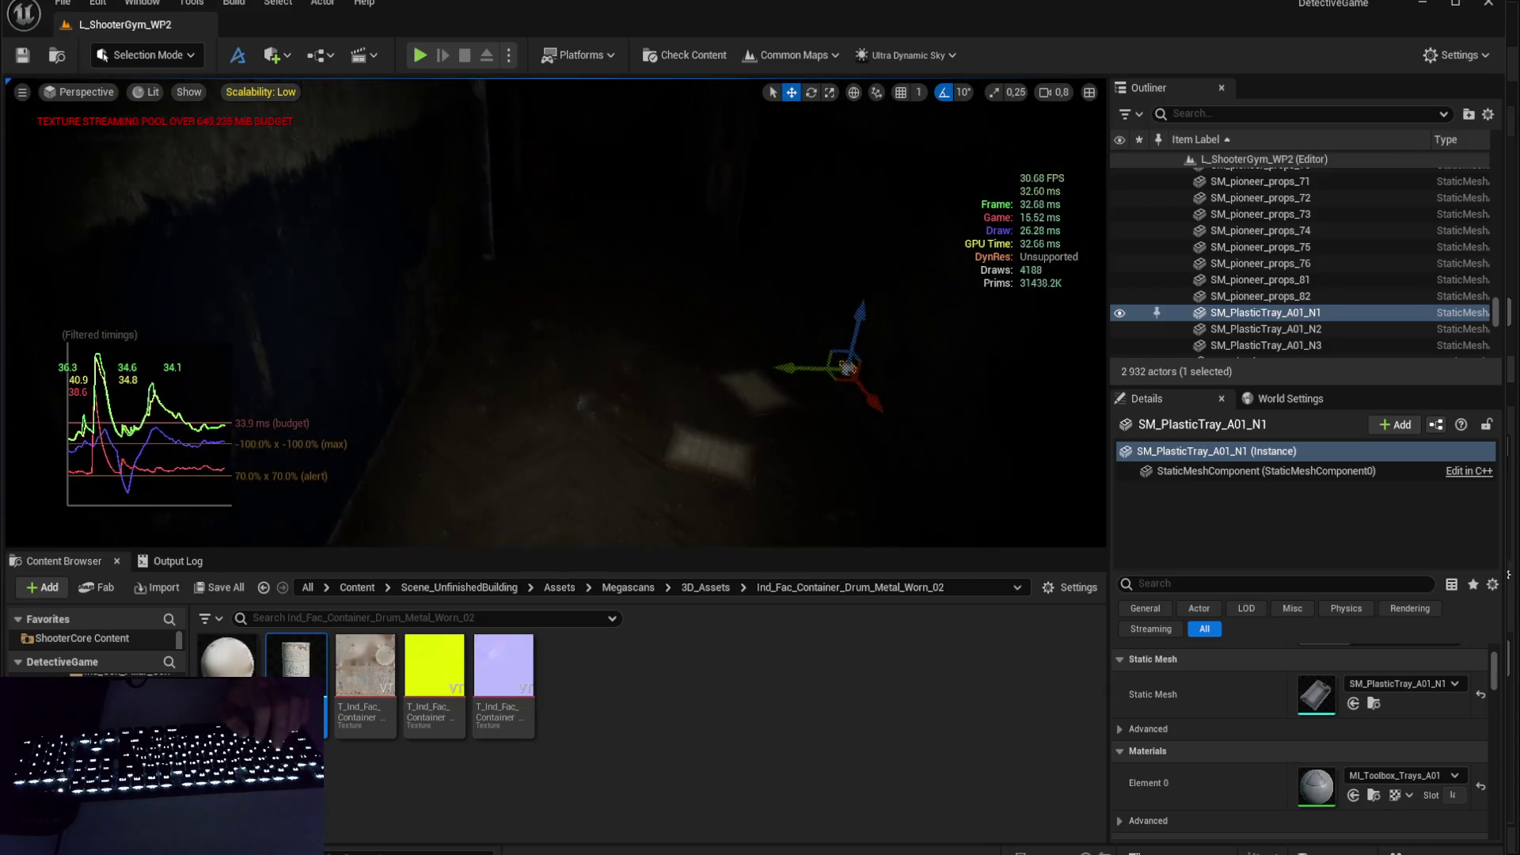
{"action": "scroll", "coordinate": [847, 368], "scroll_direction": "down", "scroll_amount": 1}
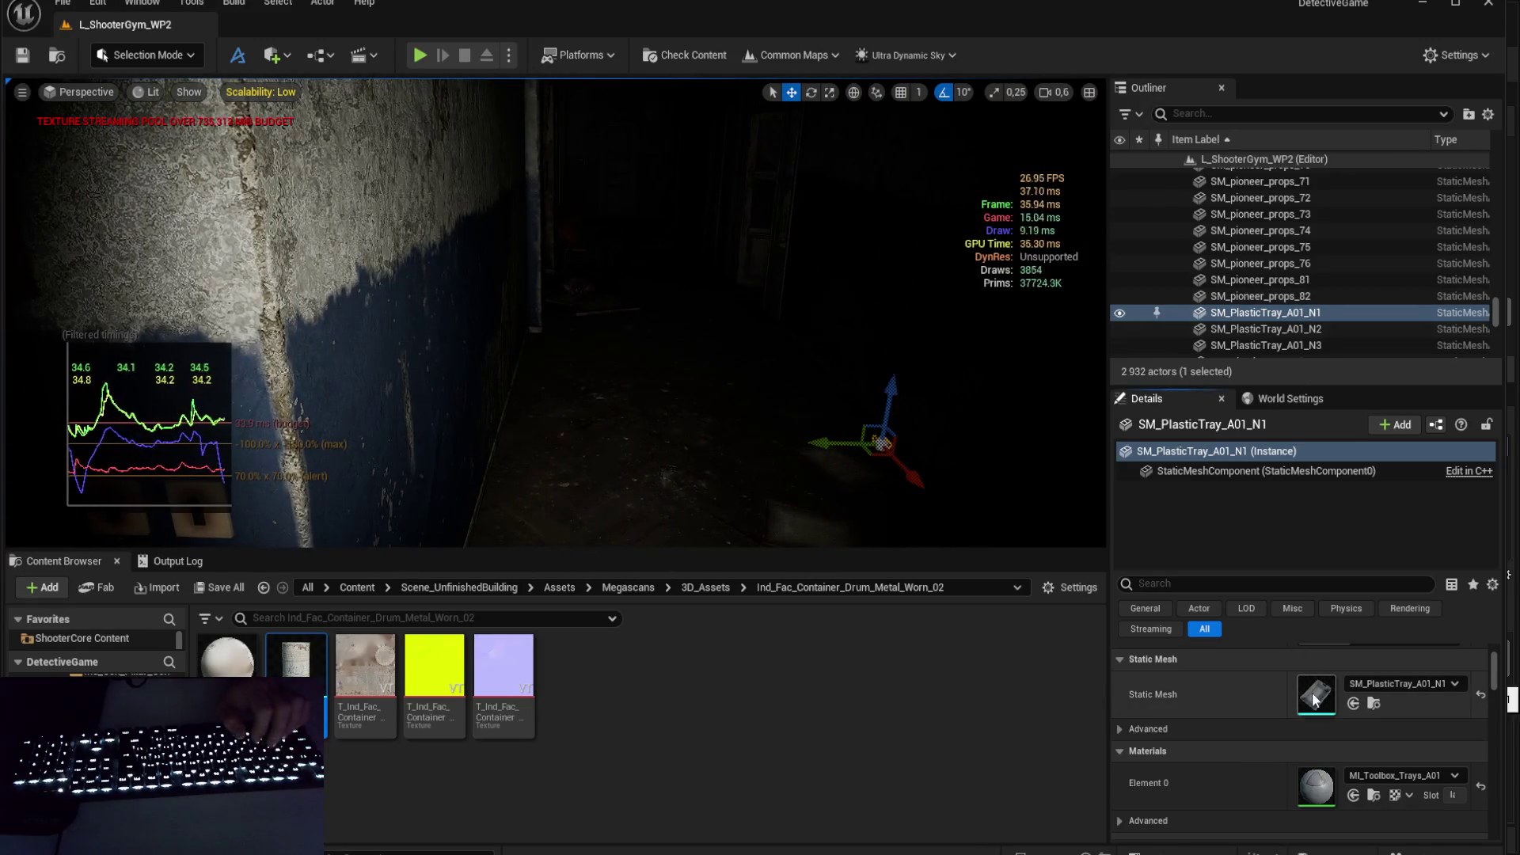
{"action": "double_click", "coordinate": [1313, 692]}
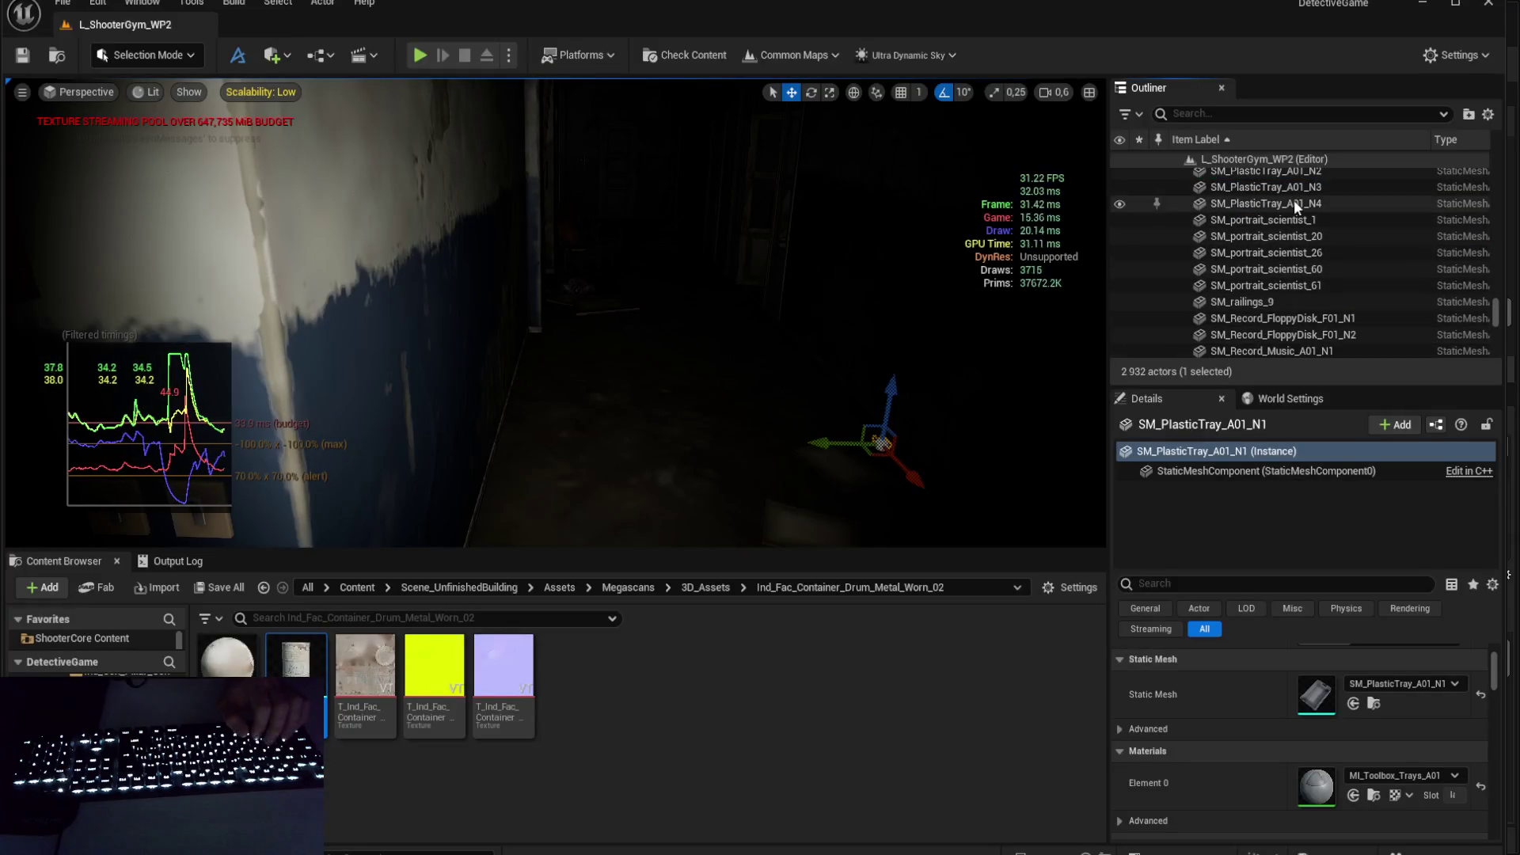
- Select portrait scientists 1 and 61, then the SM_railings_9 railings
{"action": "left_click", "coordinate": [1294, 220]}
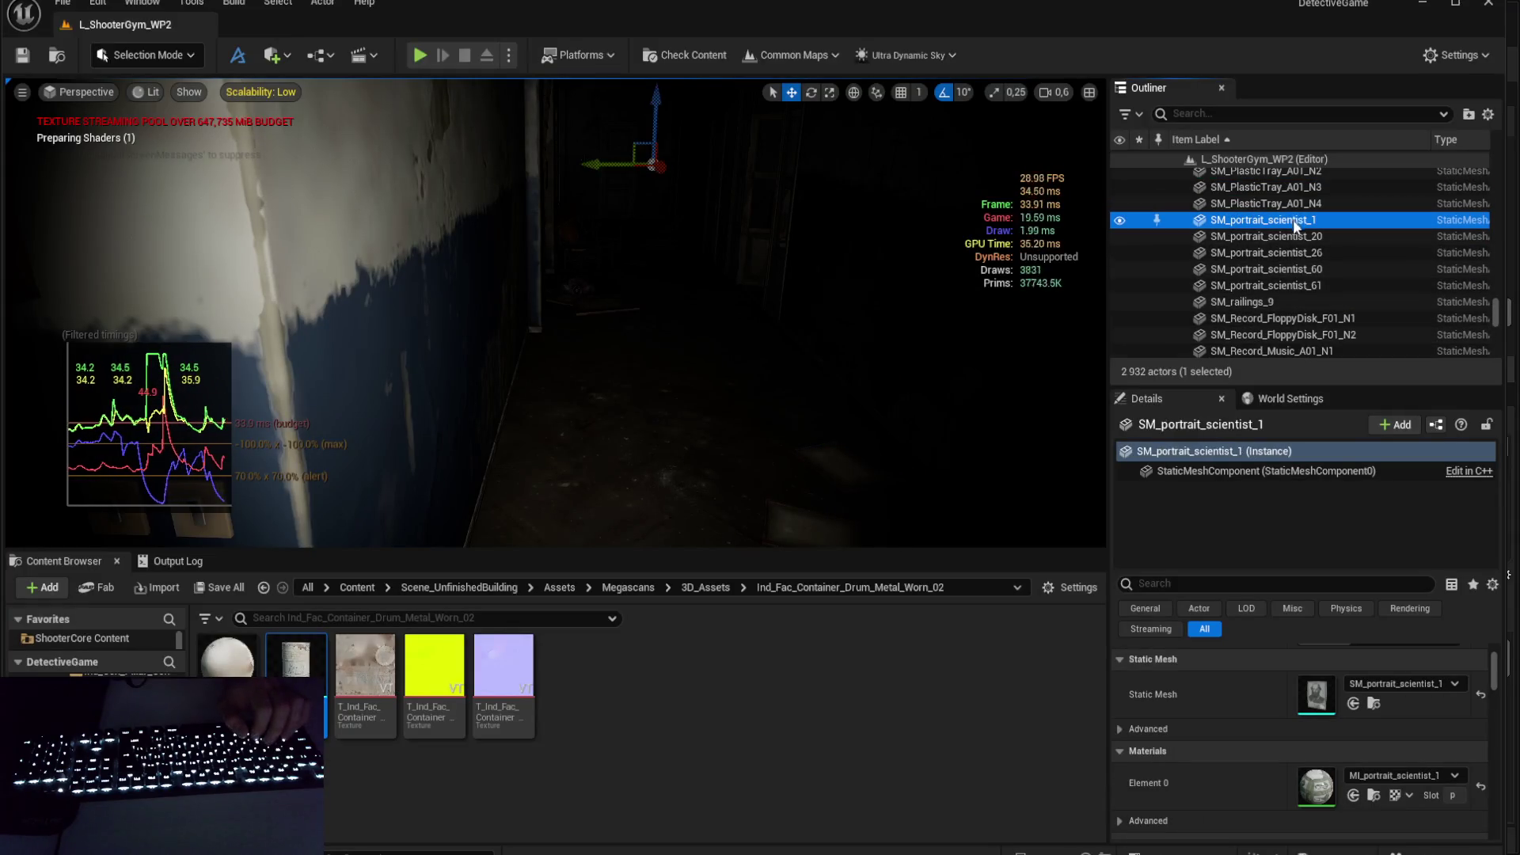
{"action": "left_click", "coordinate": [1302, 285]}
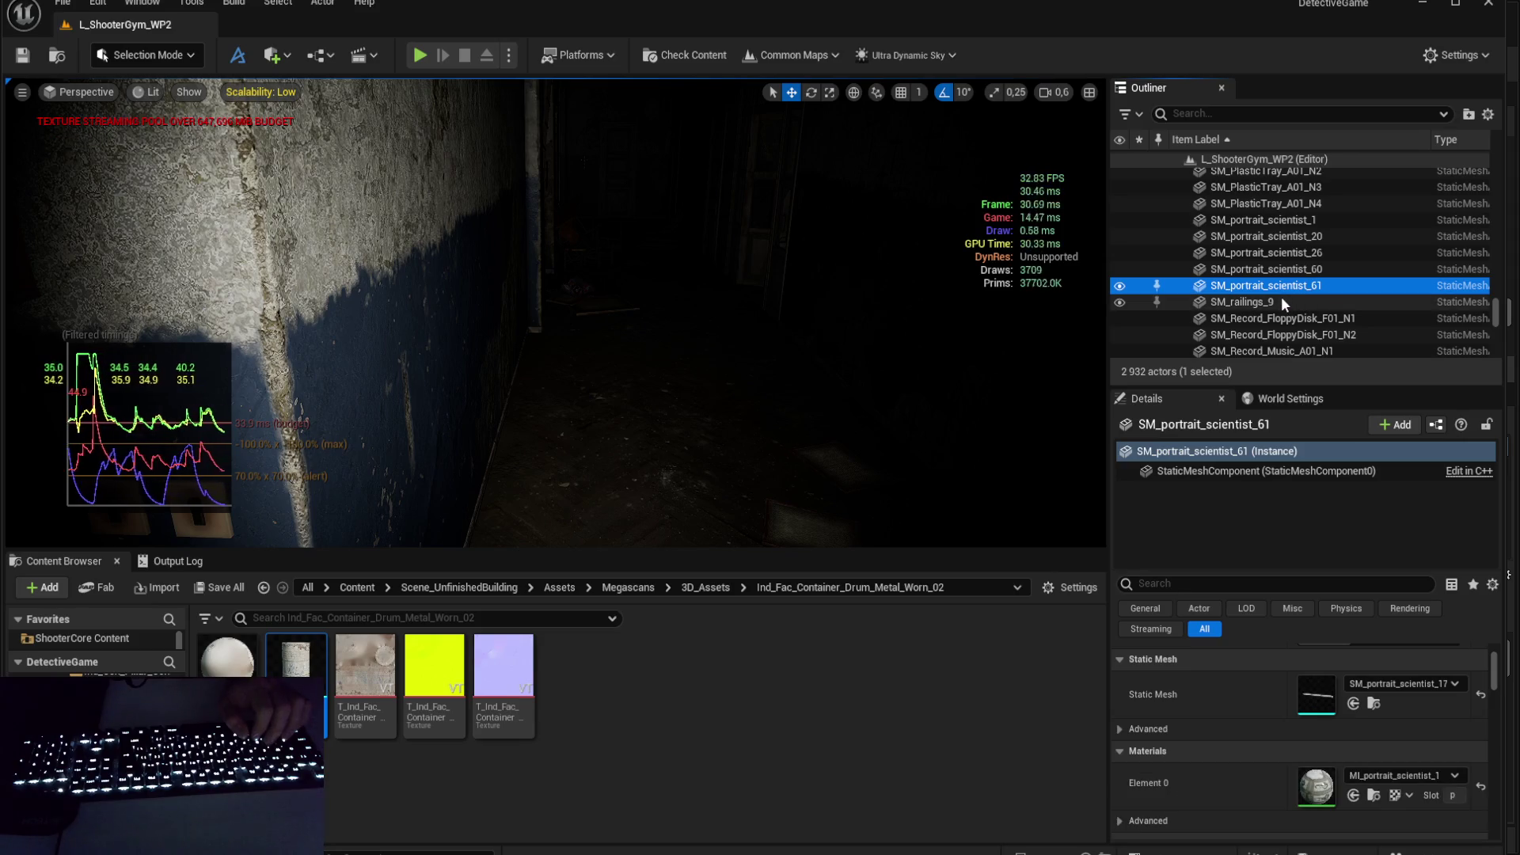
{"action": "left_click_drag", "start_coordinate": [555, 317], "coordinate": [570, 317]}
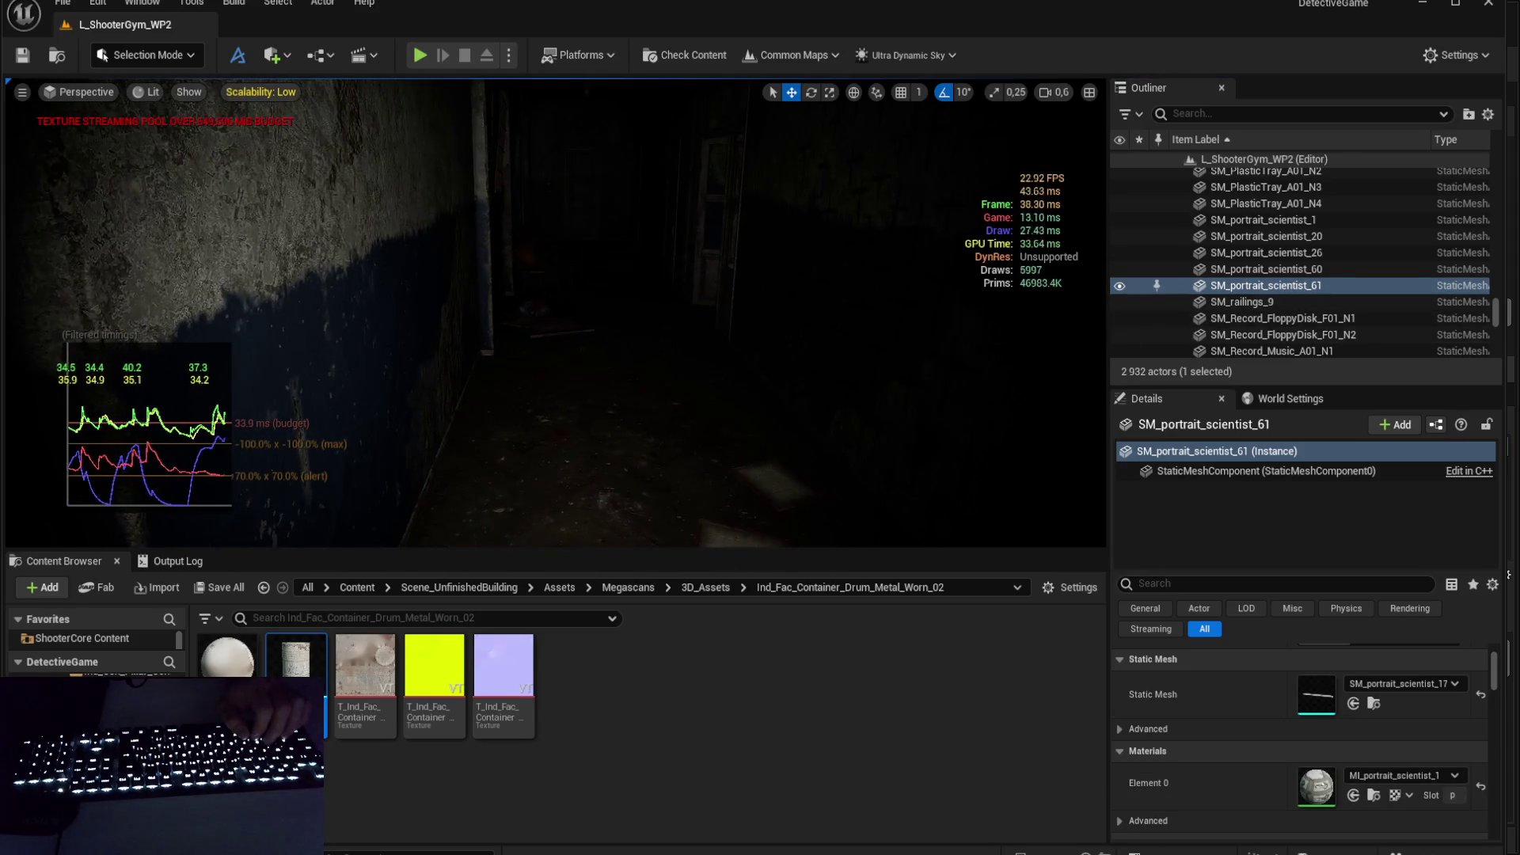
{"action": "left_click", "coordinate": [1257, 305]}
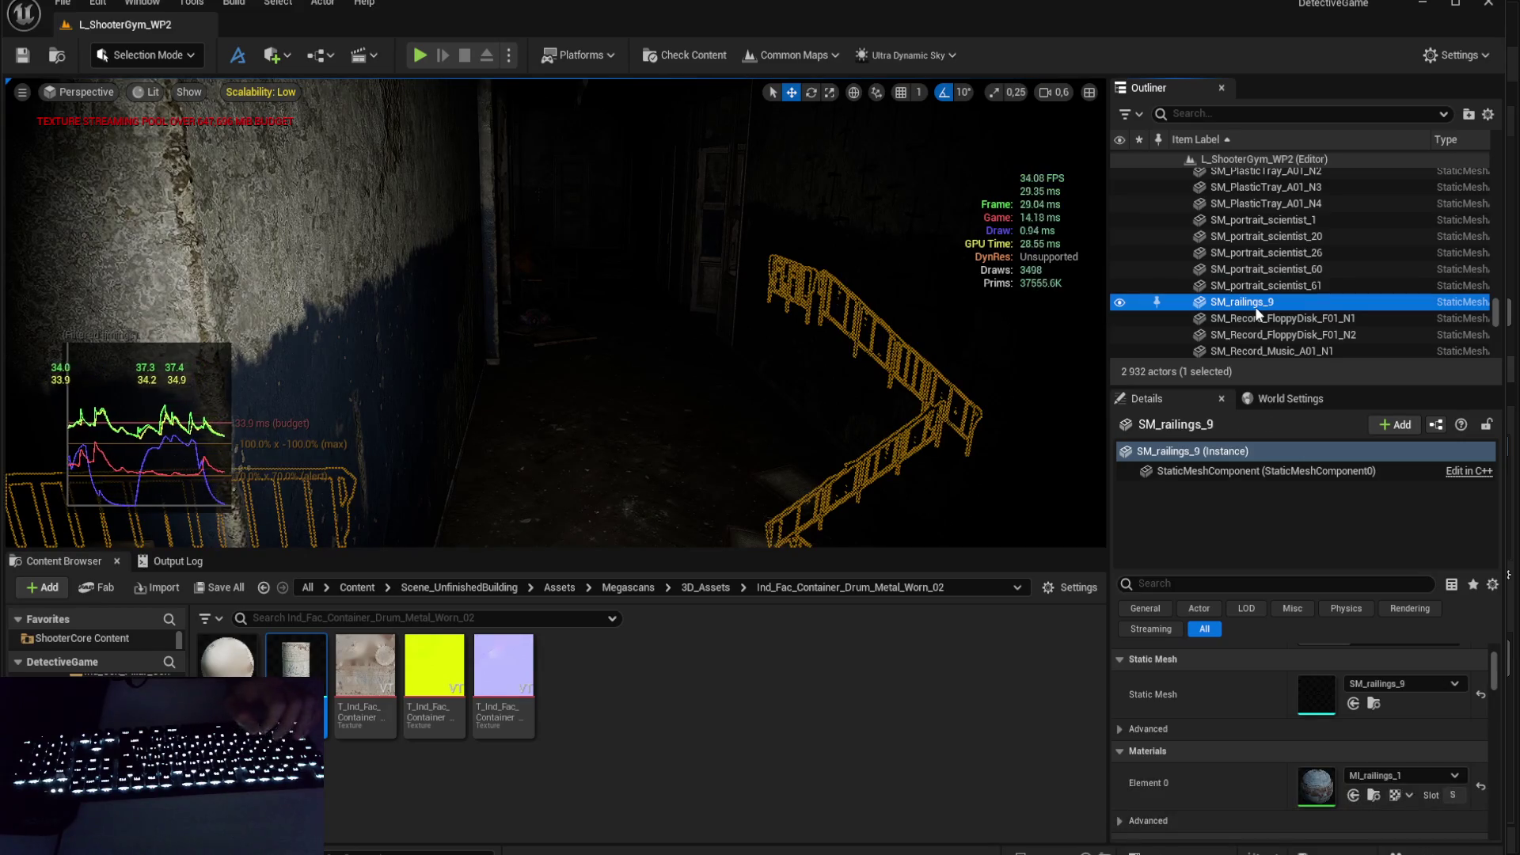
{"action": "left_click", "coordinate": [1324, 682]}
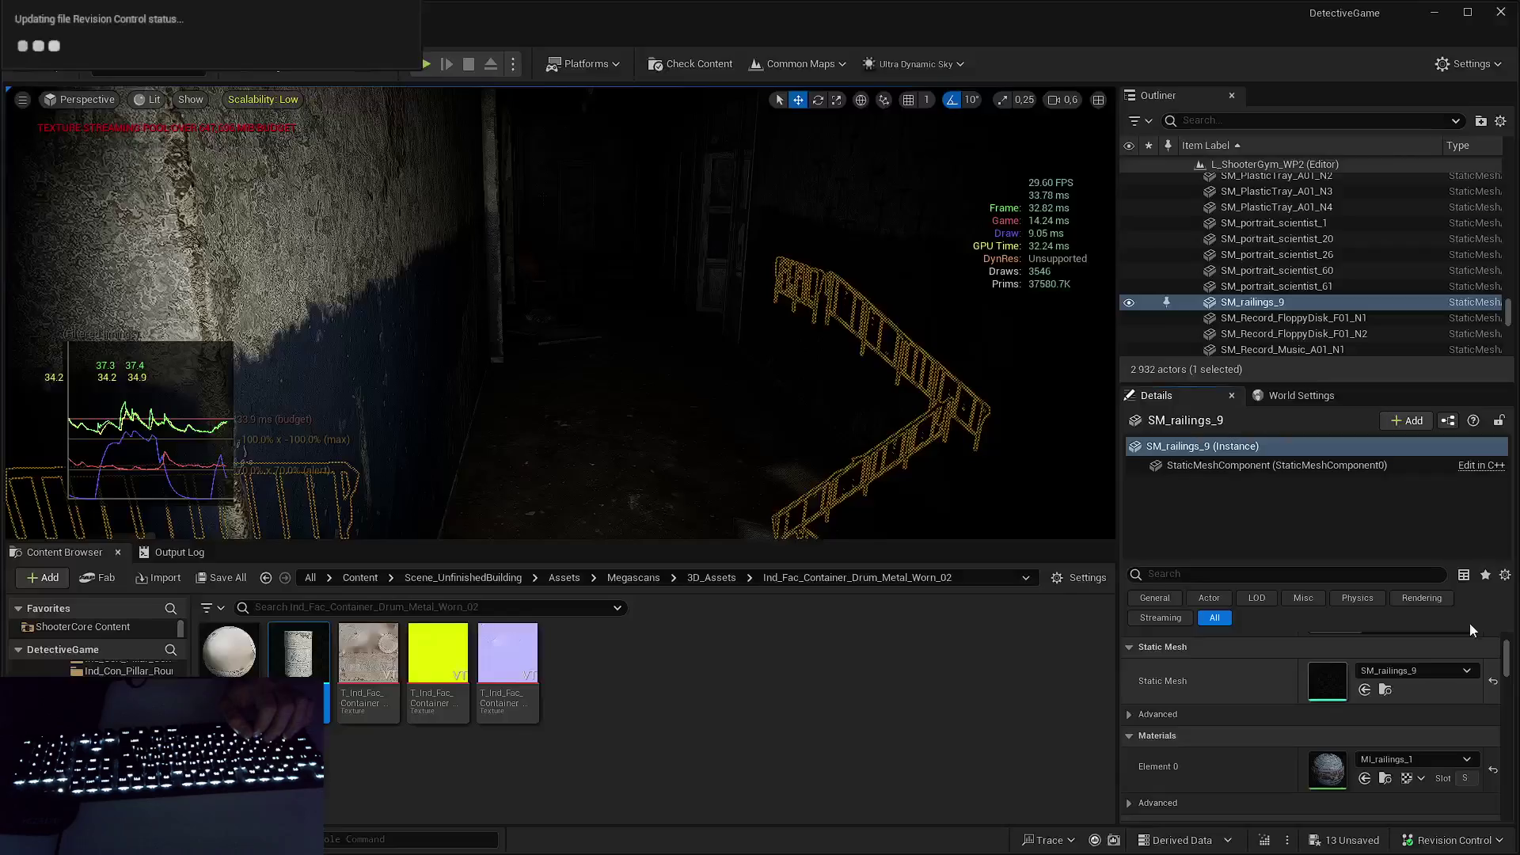
{"action": "key", "text": "ctrl+e"}
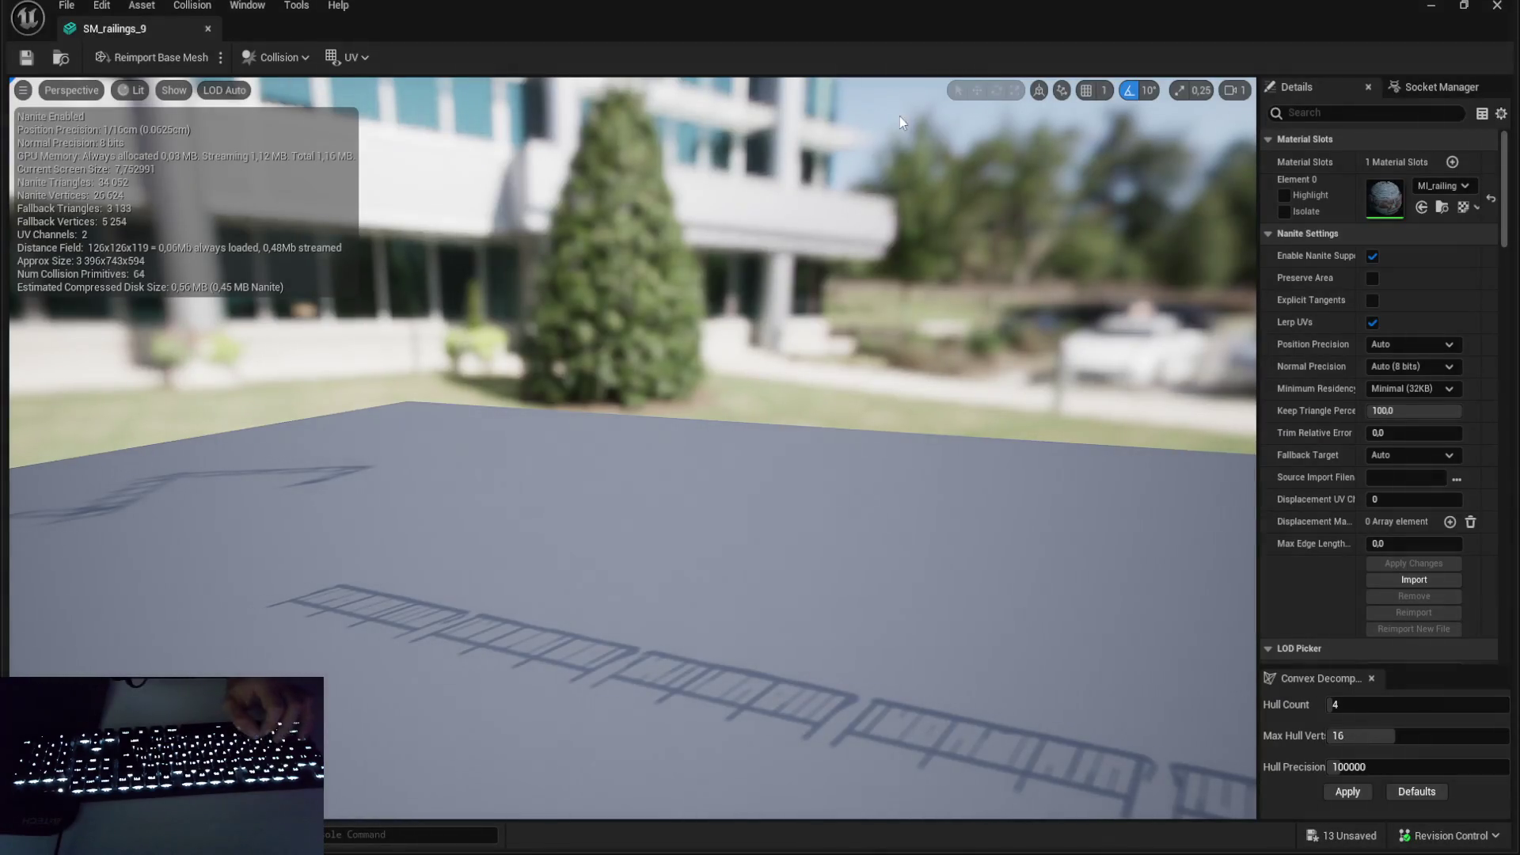
{"action": "left_click_drag", "start_coordinate": [879, 209], "coordinate": [1008, 418]}
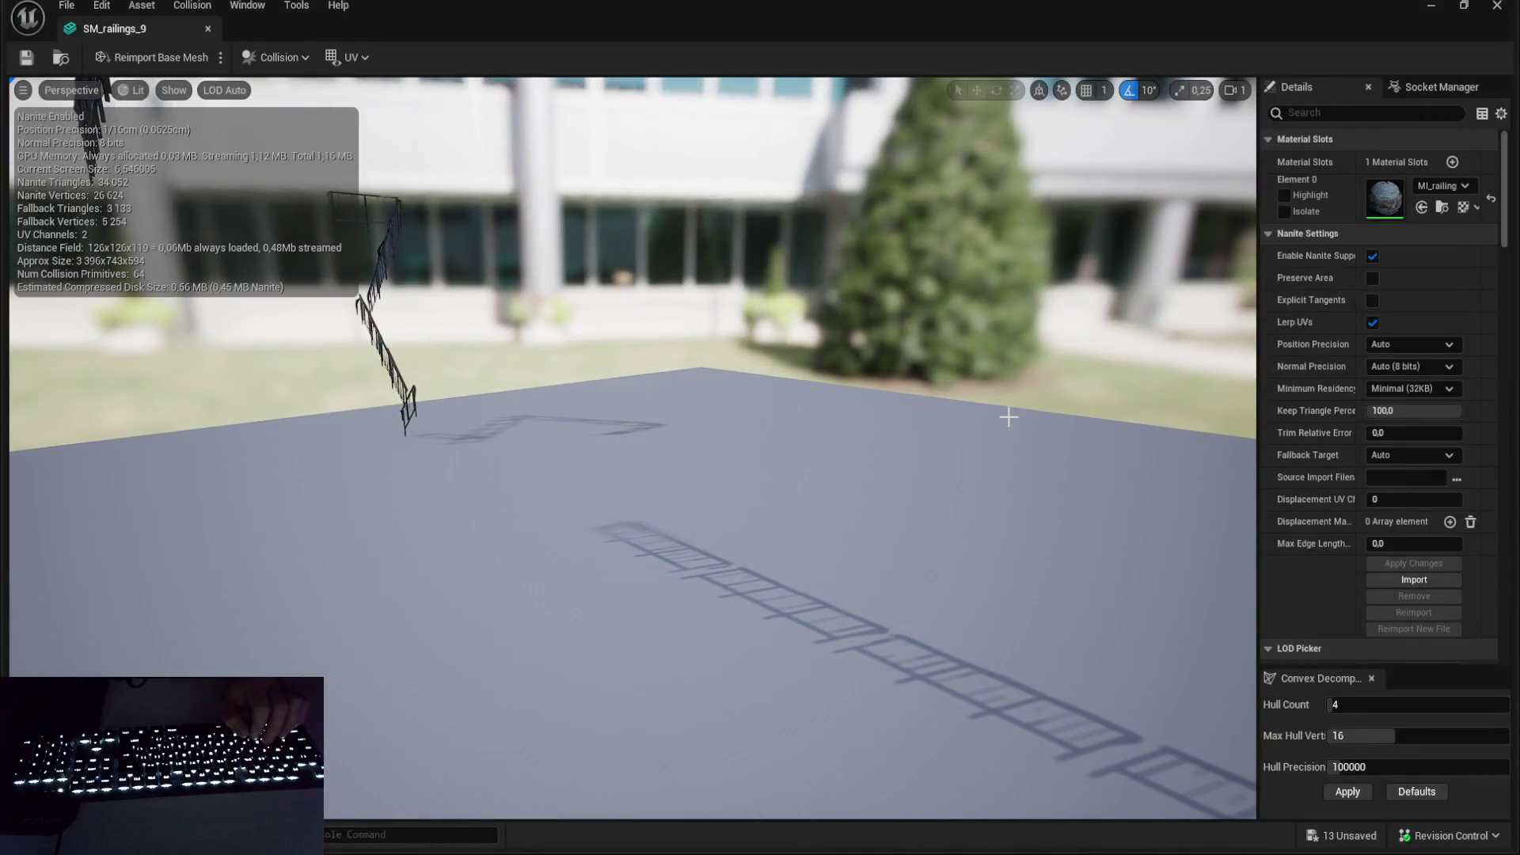
{"action": "key", "text": "alt+F4"}
{"action": "left_click", "coordinate": [1256, 318]}
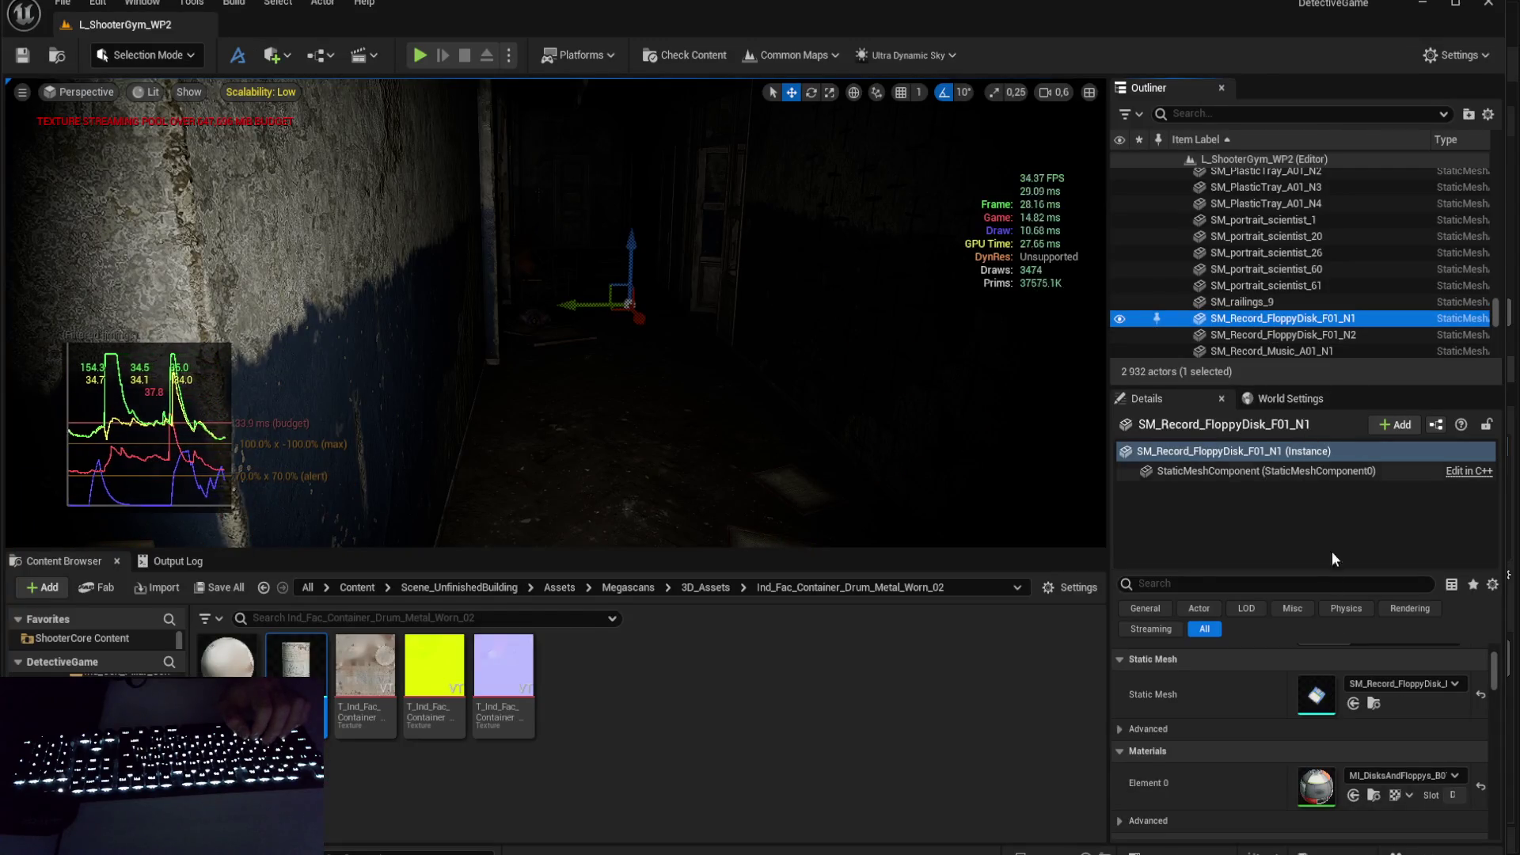
{"action": "key", "text": "ctrl+e"}
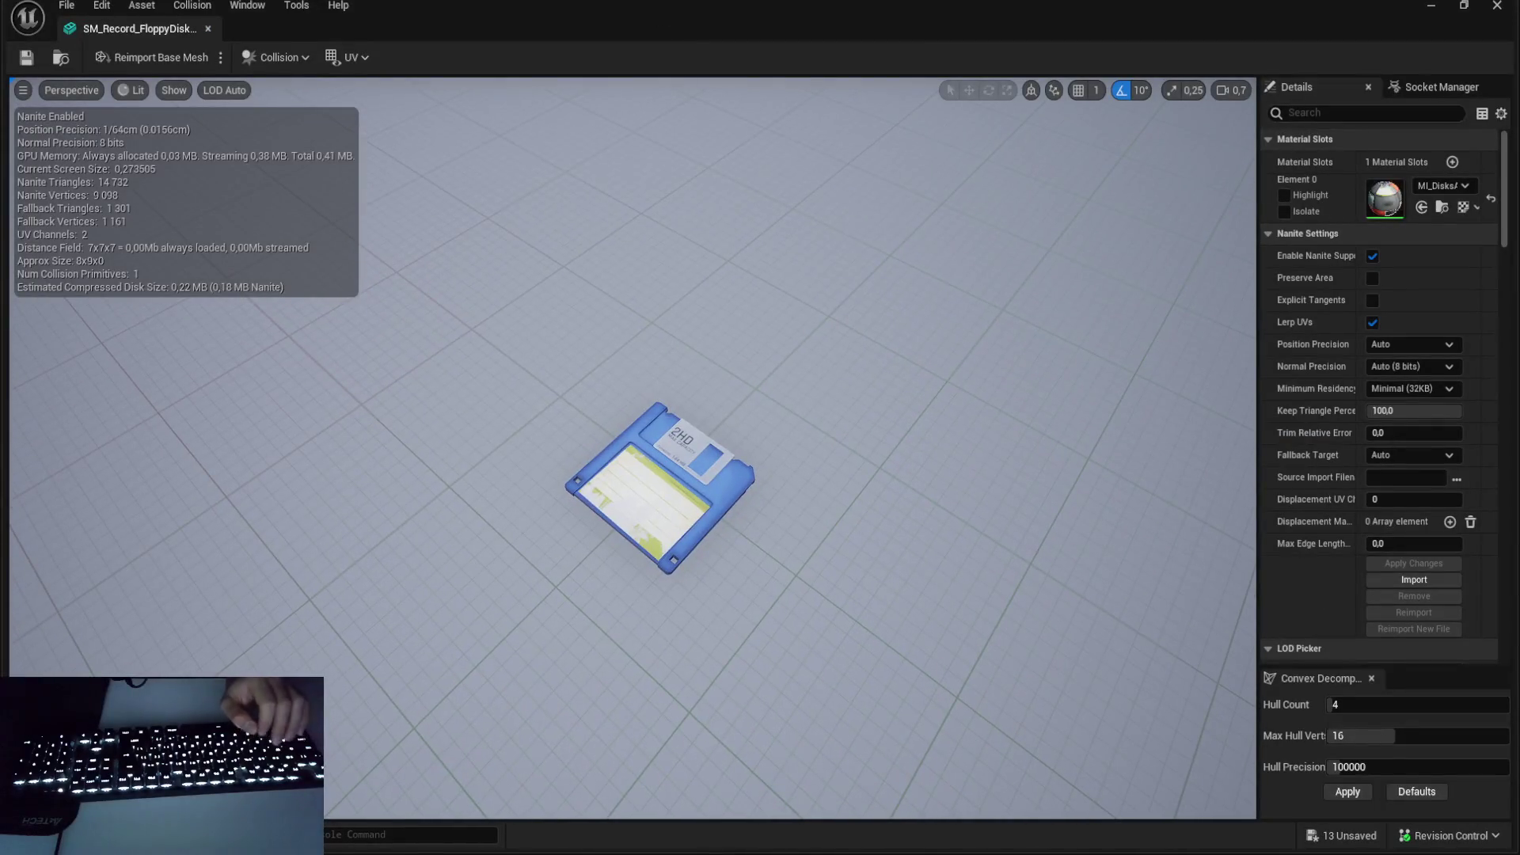
{"action": "mouse_move", "coordinate": [222, 320]}
{"action": "left_mouse_down"}
{"action": "mouse_move", "coordinate": [226, 372]}
{"action": "mouse_move", "coordinate": [221, 321]}
{"action": "left_mouse_up"}
{"action": "mouse_move", "coordinate": [633, 475]}
{"action": "left_mouse_down"}
{"action": "mouse_move", "coordinate": [657, 428]}
{"action": "mouse_move", "coordinate": [657, 309]}
{"action": "left_mouse_up"}
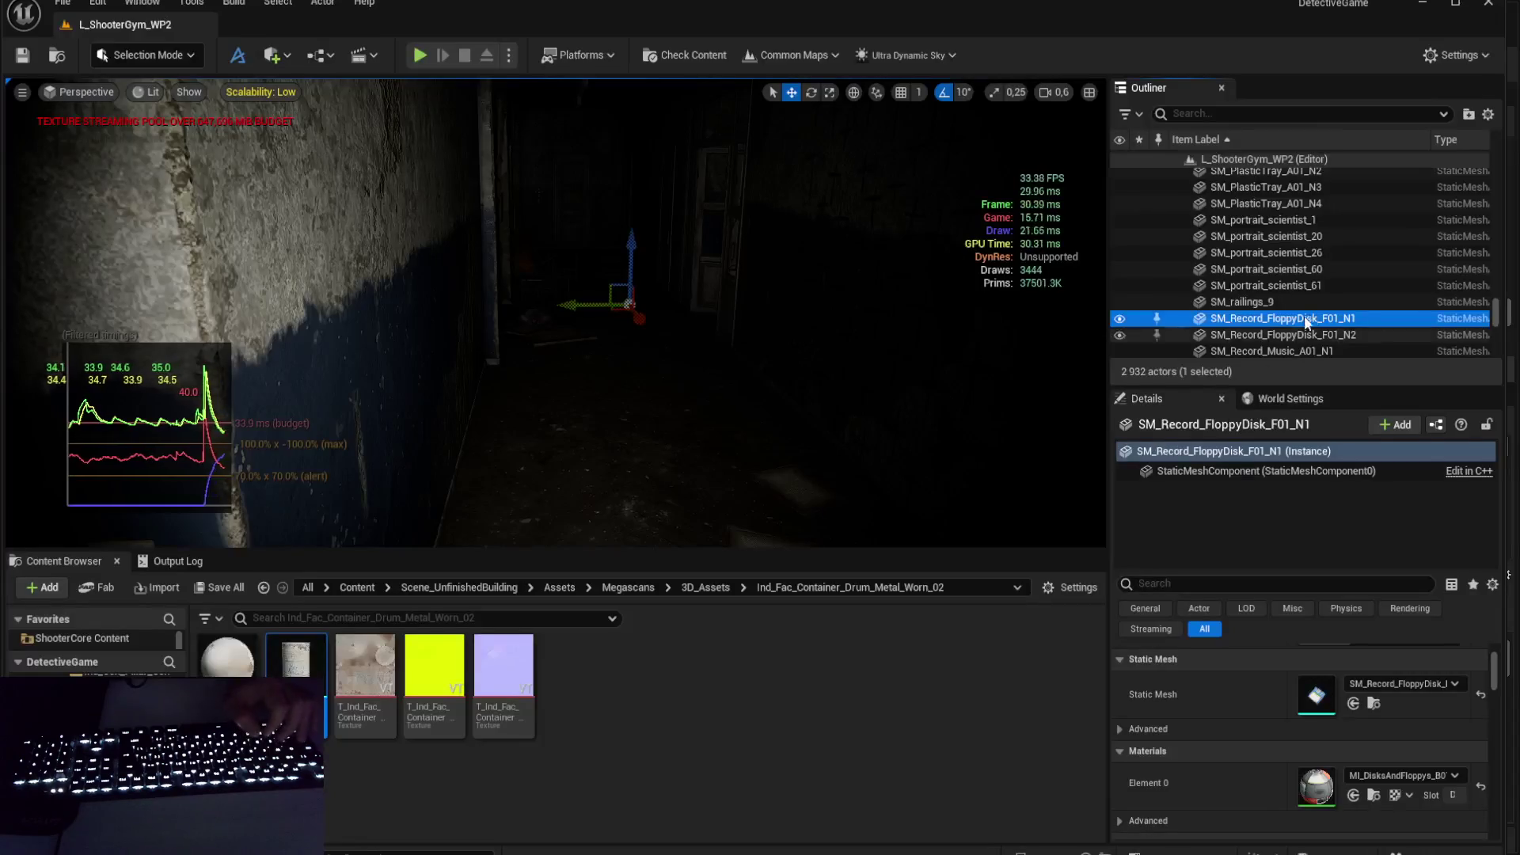
- Select the floppy disk, music record and ceramic flask, briefly opening the flask mesh
{"action": "scroll", "coordinate": [1294, 245], "scroll_direction": "down", "scroll_amount": 2}
{"action": "left_click", "coordinate": [1304, 282]}
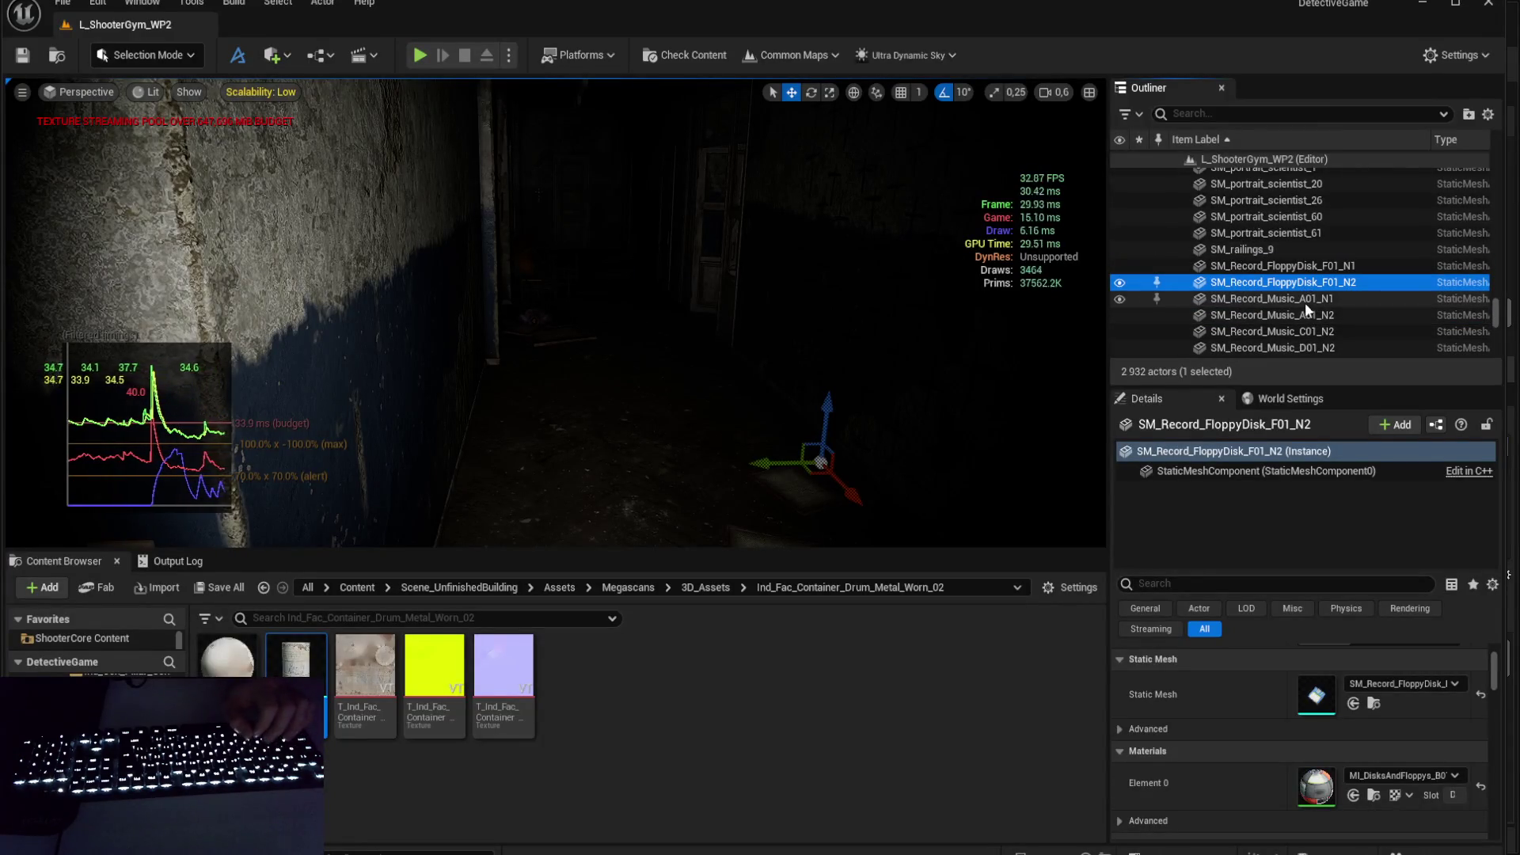
{"action": "left_click", "coordinate": [1297, 301]}
{"action": "scroll", "coordinate": [1295, 320], "scroll_direction": "down", "scroll_amount": 4}
{"action": "scroll", "coordinate": [1289, 297], "scroll_direction": "down", "scroll_amount": 3}
{"action": "left_click", "coordinate": [1297, 250]}
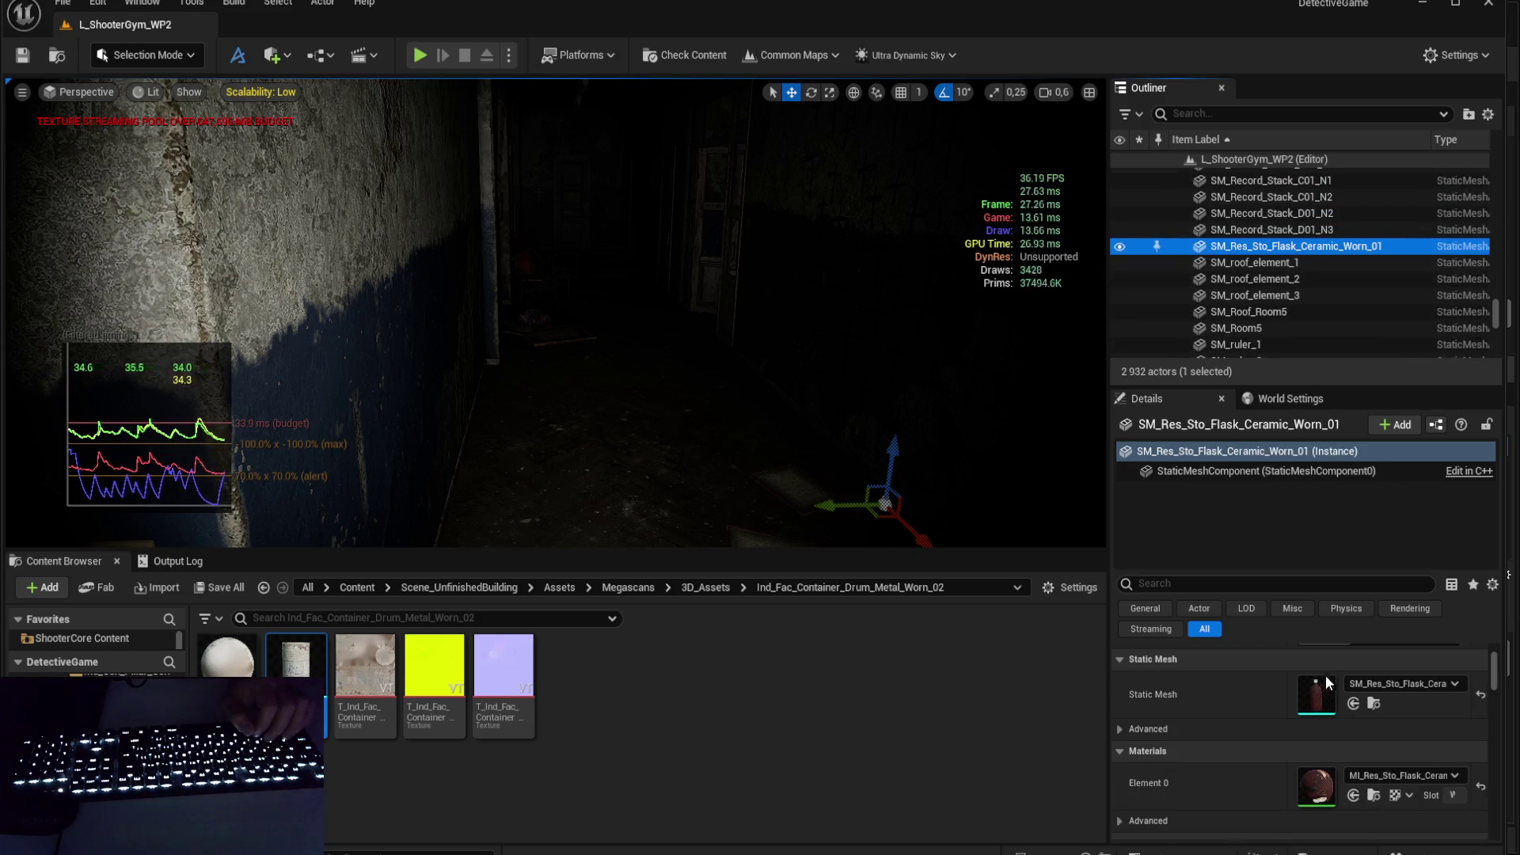
{"action": "double_click", "coordinate": [1327, 694]}
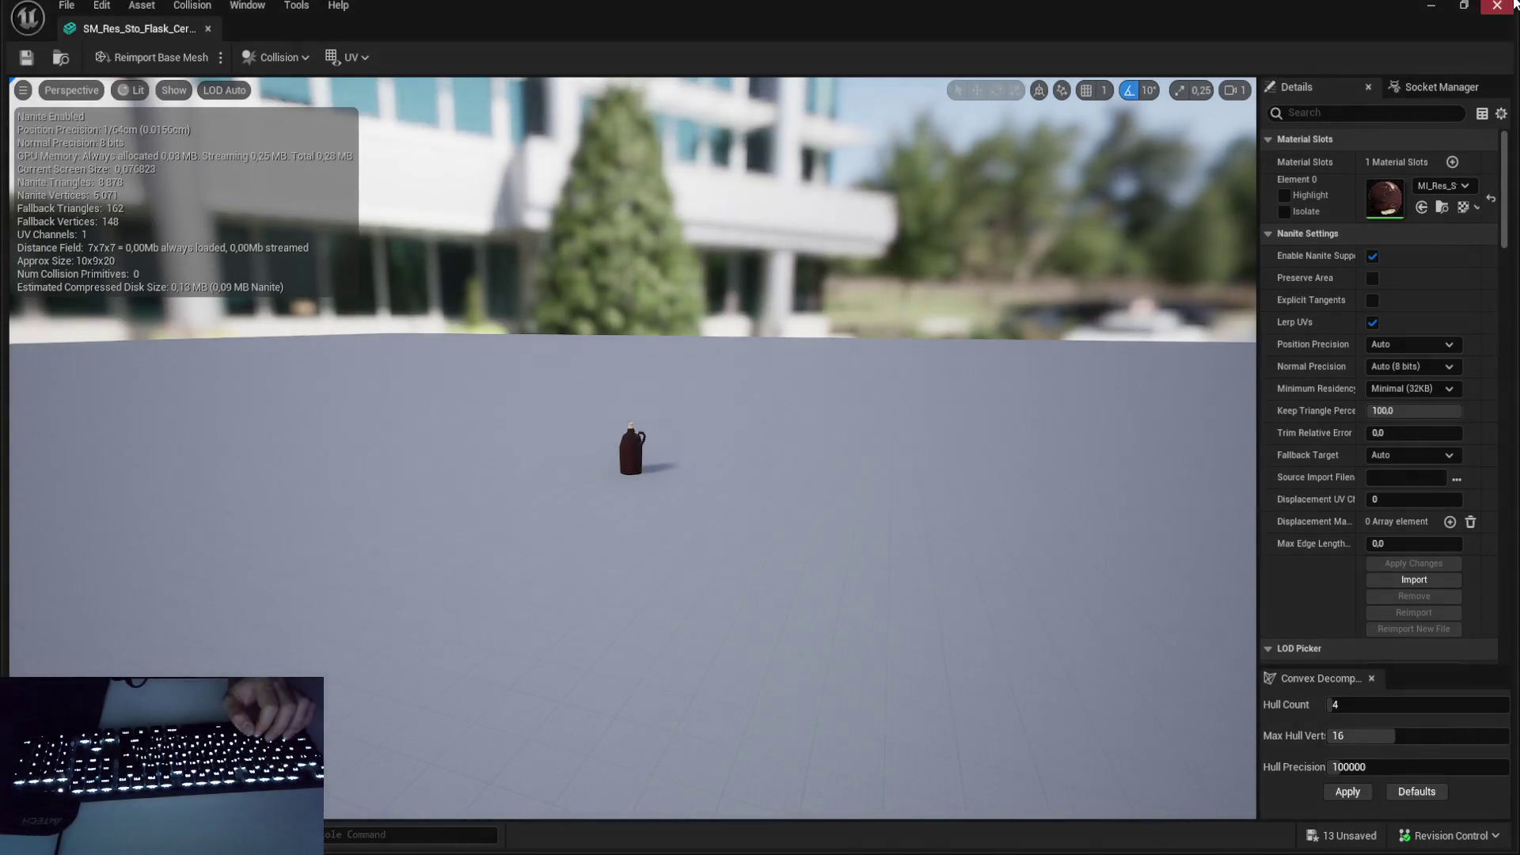
{"action": "left_click", "coordinate": [1497, 6]}
- Select roof elements 1 and 2, open SM_slate_roof_1, frame it and orbit around it
{"action": "left_click", "coordinate": [1270, 265]}
{"action": "left_click", "coordinate": [1273, 281]}
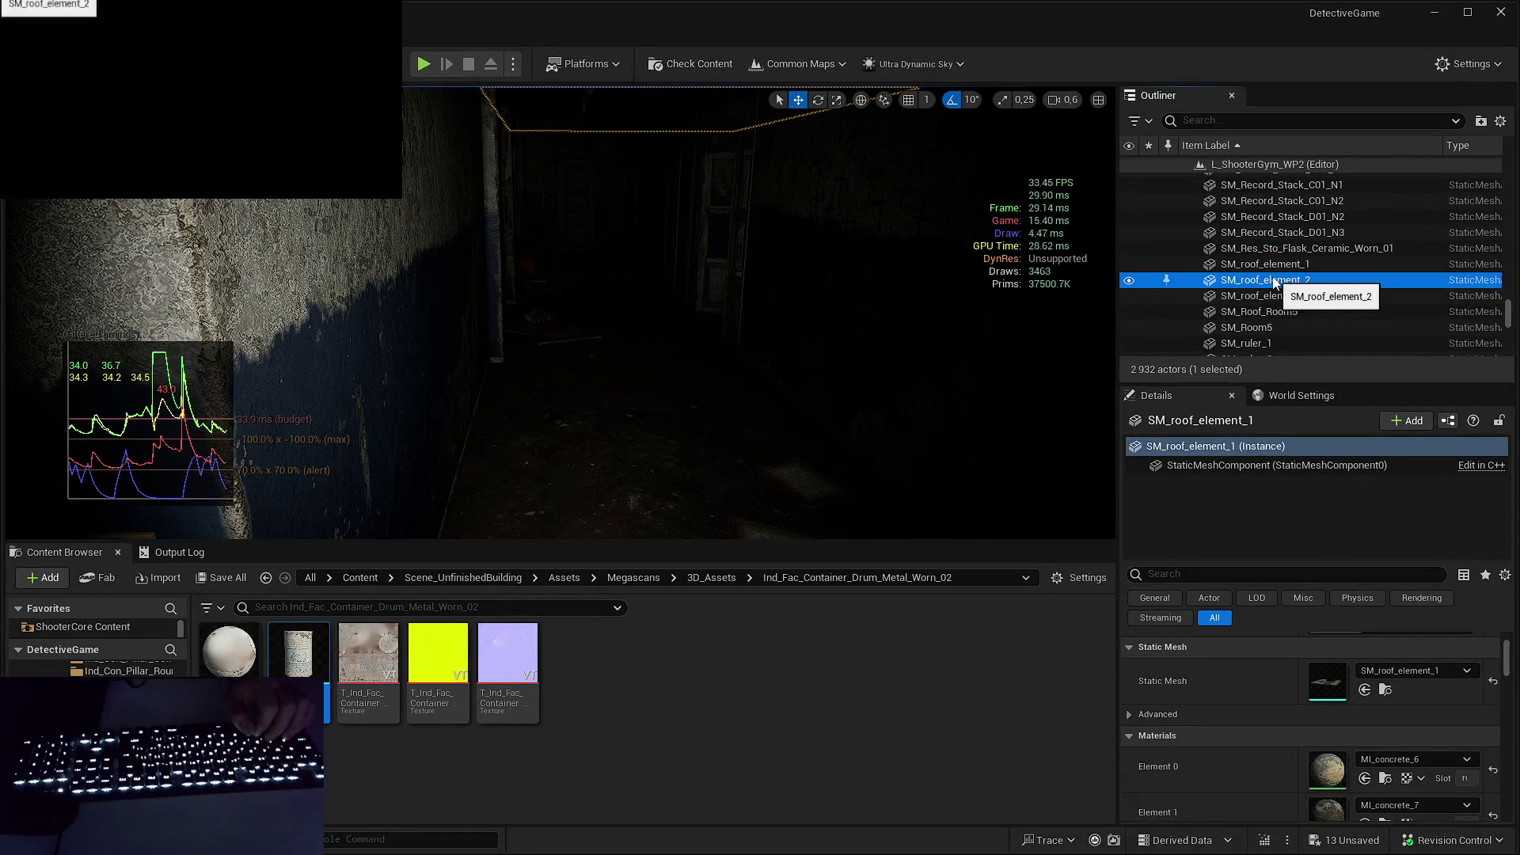
{"action": "double_click", "coordinate": [1328, 697]}
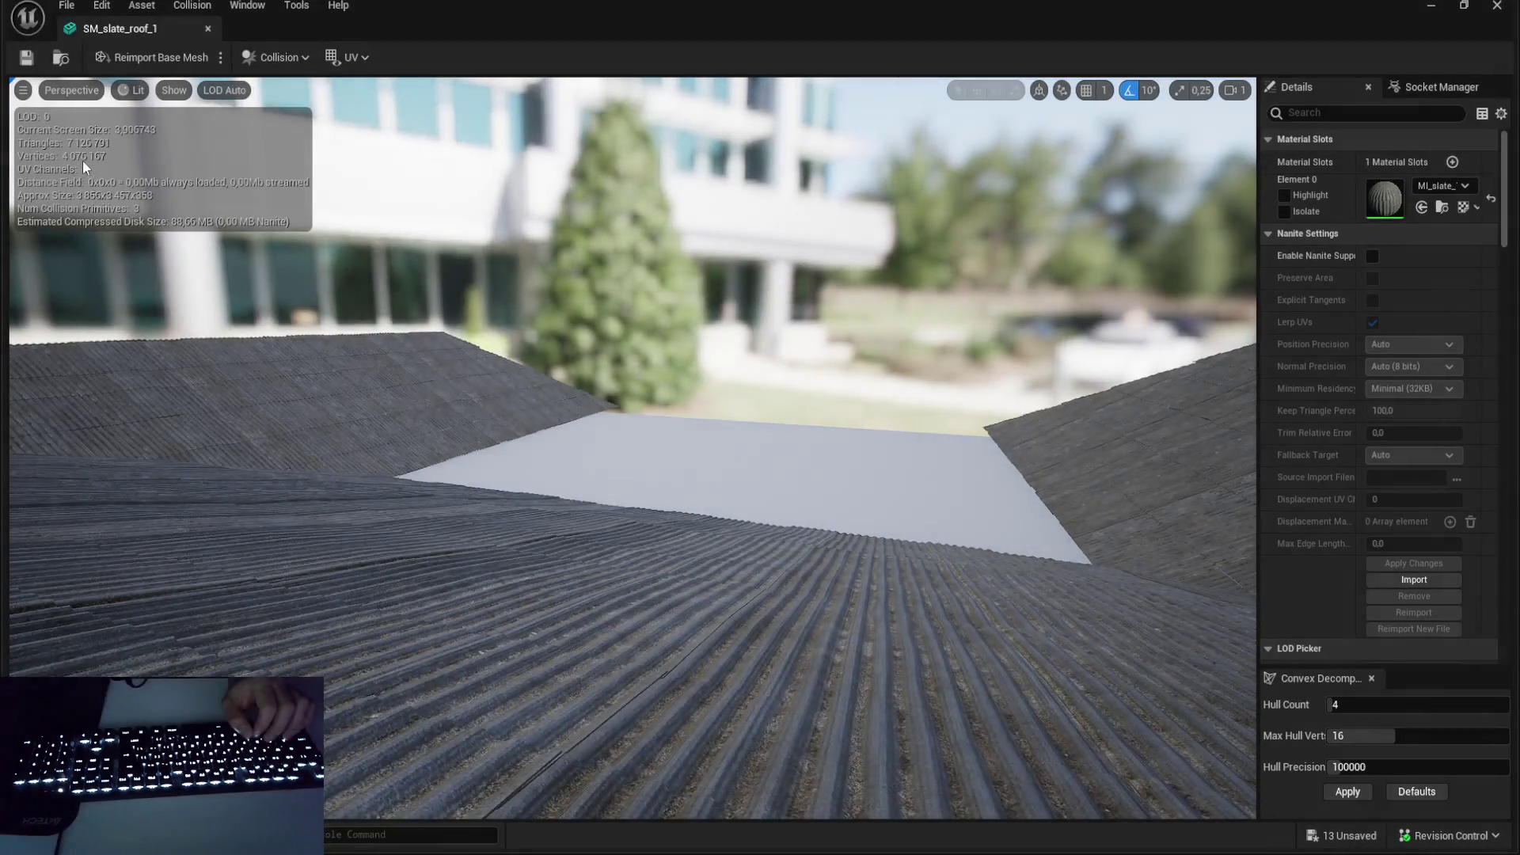
{"action": "left_click_drag", "start_coordinate": [411, 342], "coordinate": [476, 352]}
{"action": "key", "text": "f"}
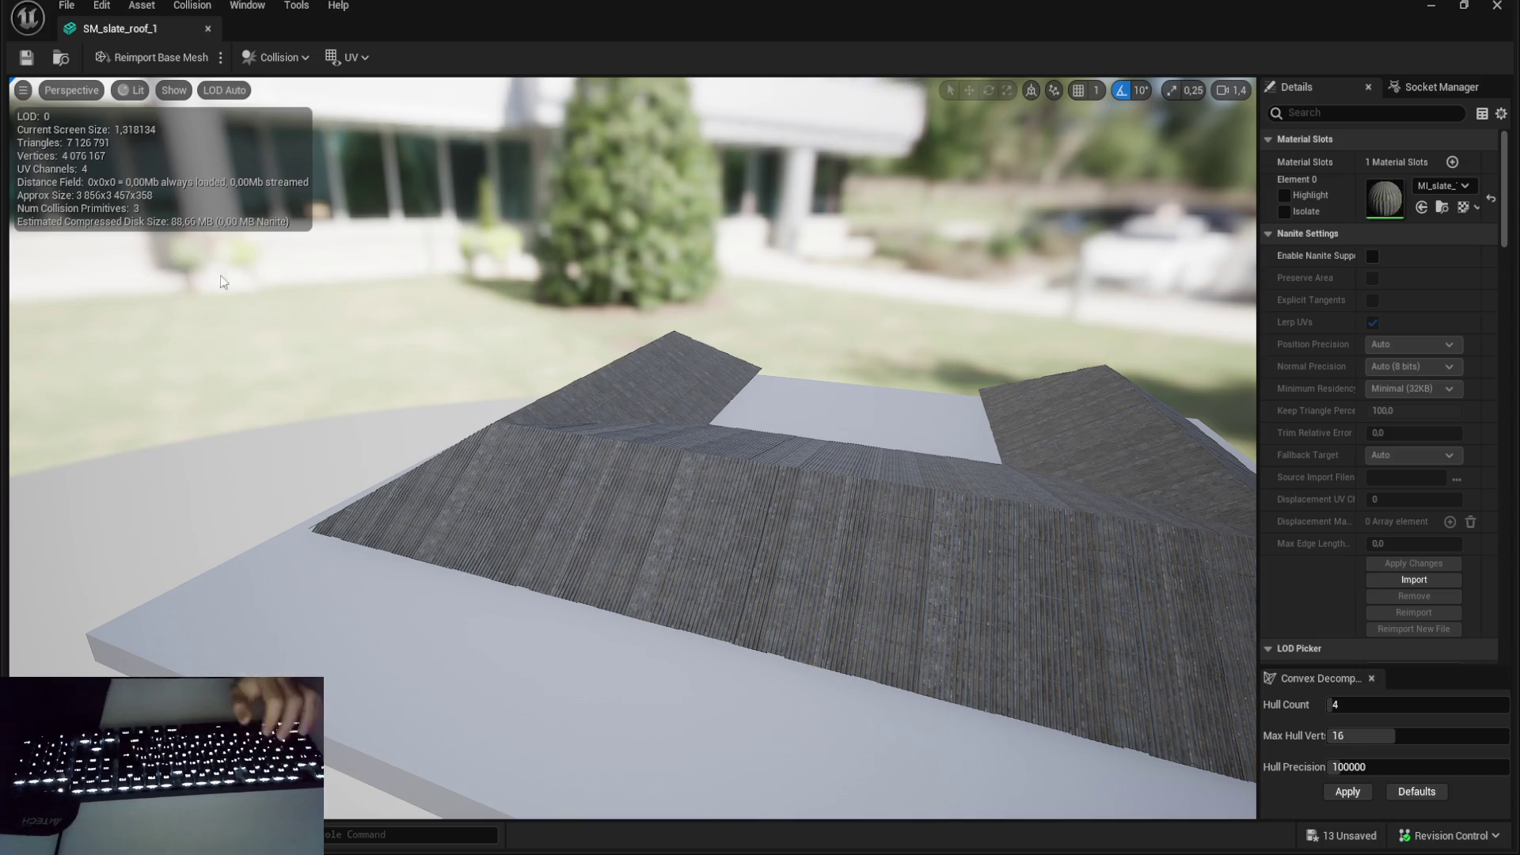
{"action": "scroll", "coordinate": [170, 255], "scroll_direction": "up", "scroll_amount": 10}
{"action": "scroll", "coordinate": [632, 447], "scroll_direction": "down", "scroll_amount": 10}
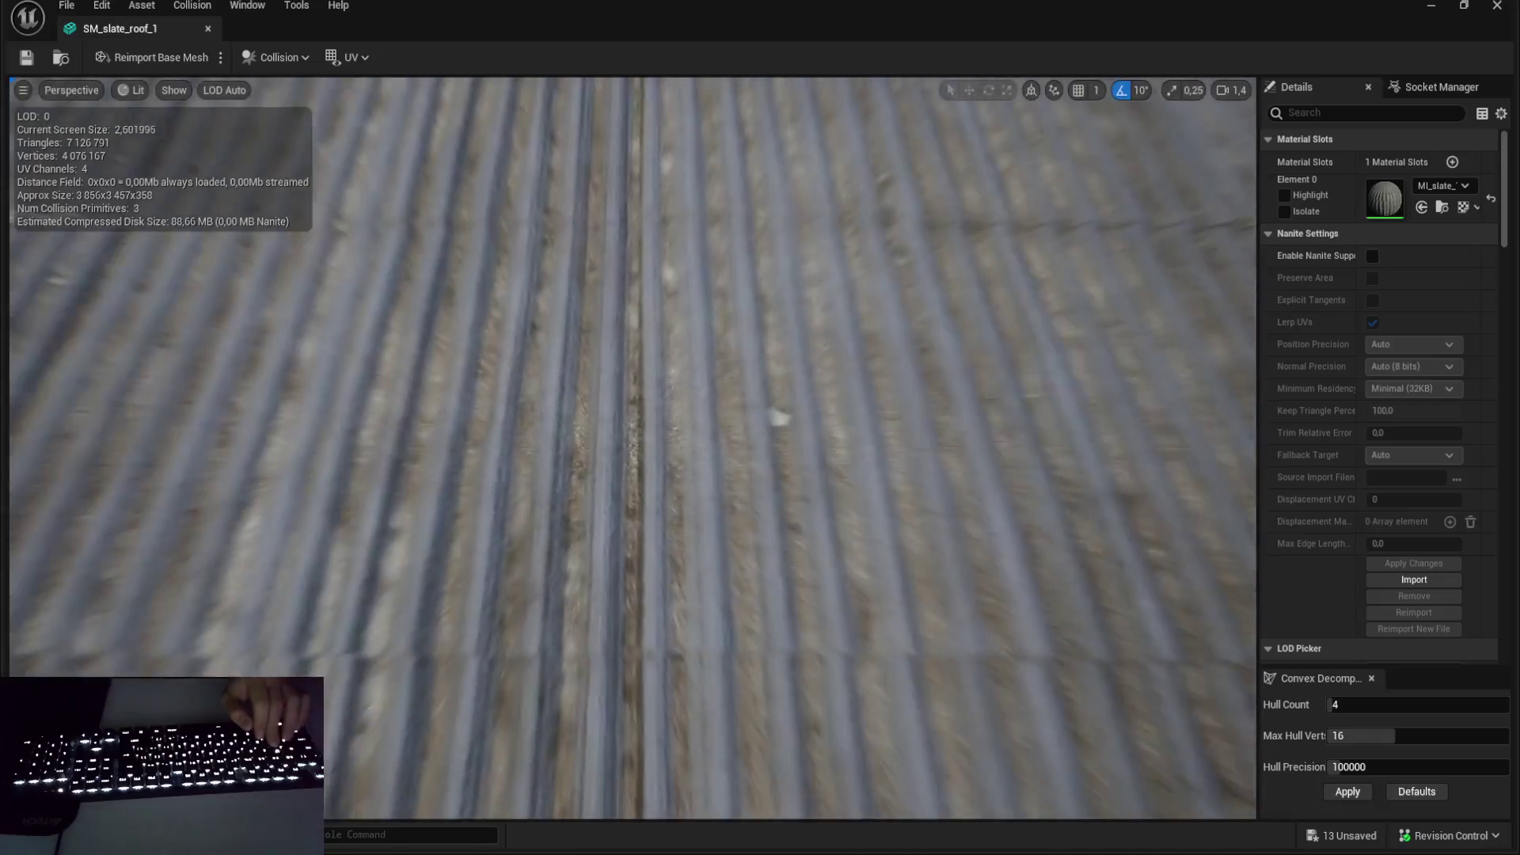
{"action": "scroll", "coordinate": [448, 353], "scroll_direction": "down", "scroll_amount": 4}
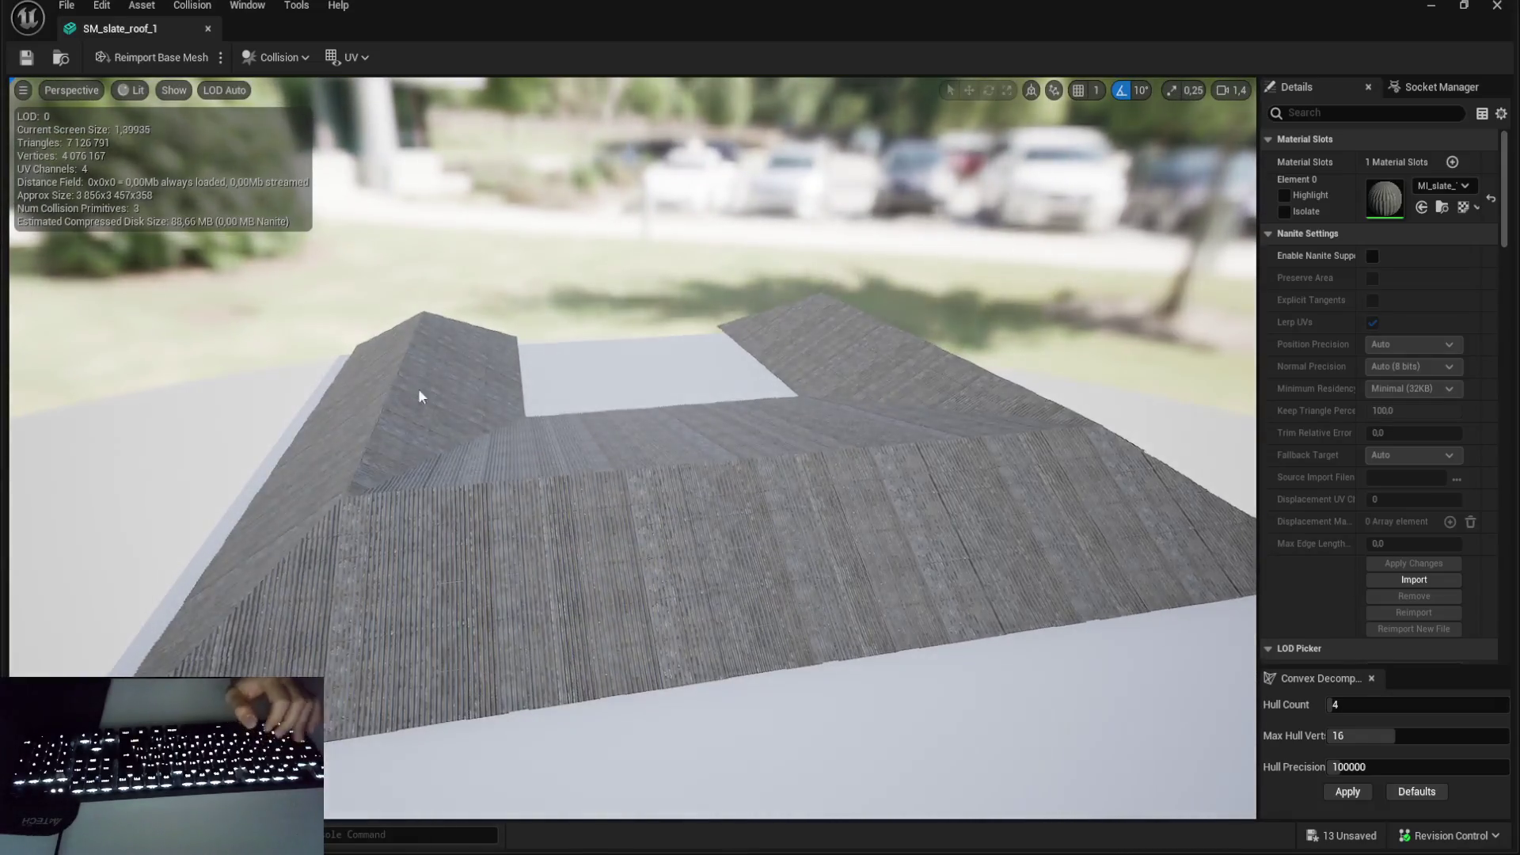
{"action": "scroll", "coordinate": [632, 376], "scroll_direction": "up", "scroll_amount": 3}
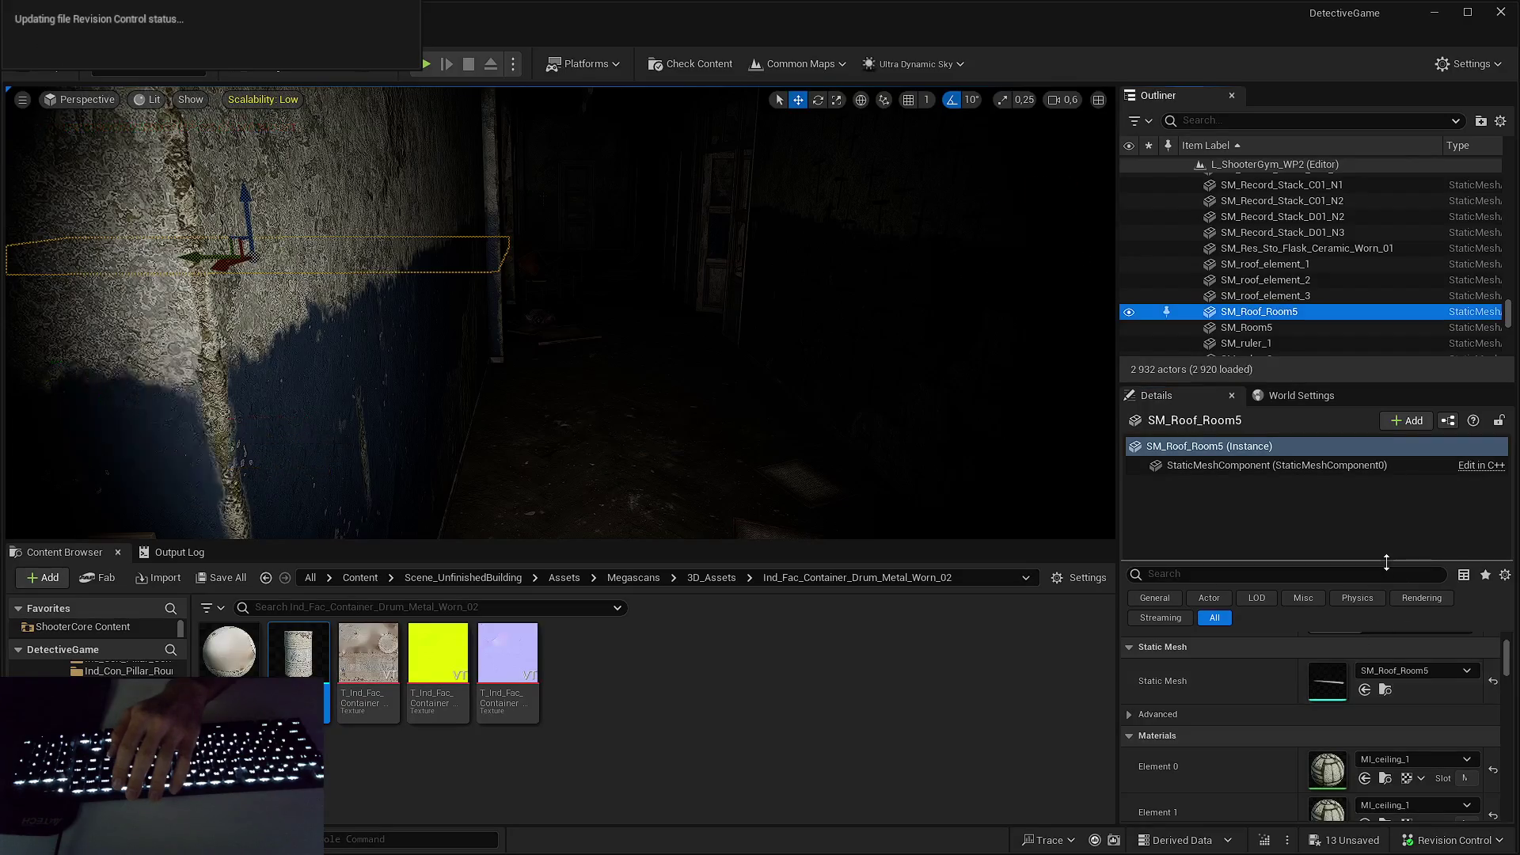
- Open SM_roof_element_1 and SM_roof_element_2 in mesh editors, then return to SM_slate_roof_1
{"action": "scroll", "coordinate": [582, 537], "scroll_direction": "down", "scroll_amount": 3}
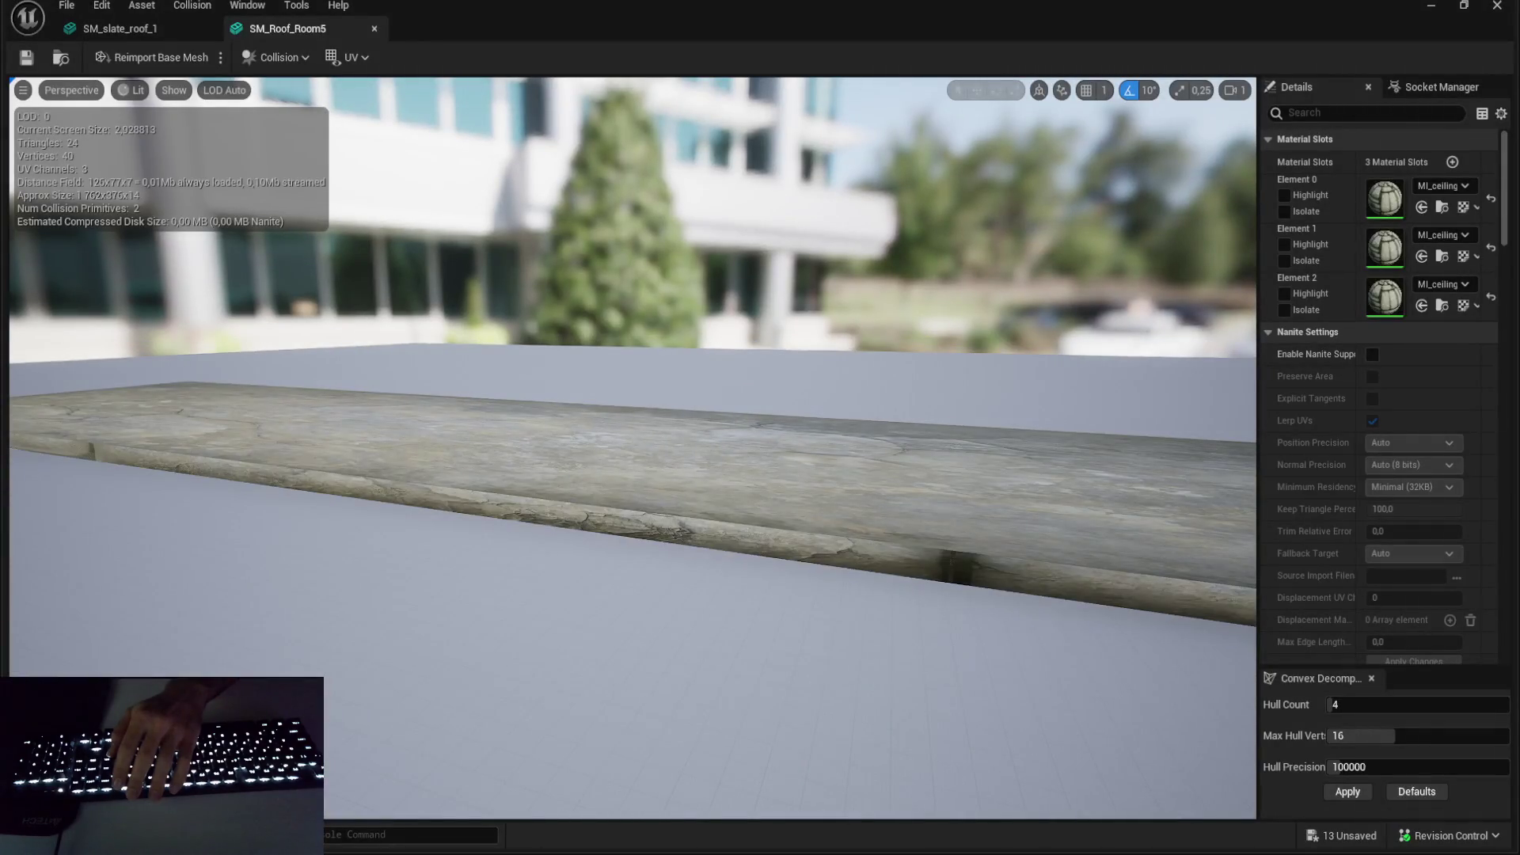
{"action": "key", "text": "alt+Tab"}
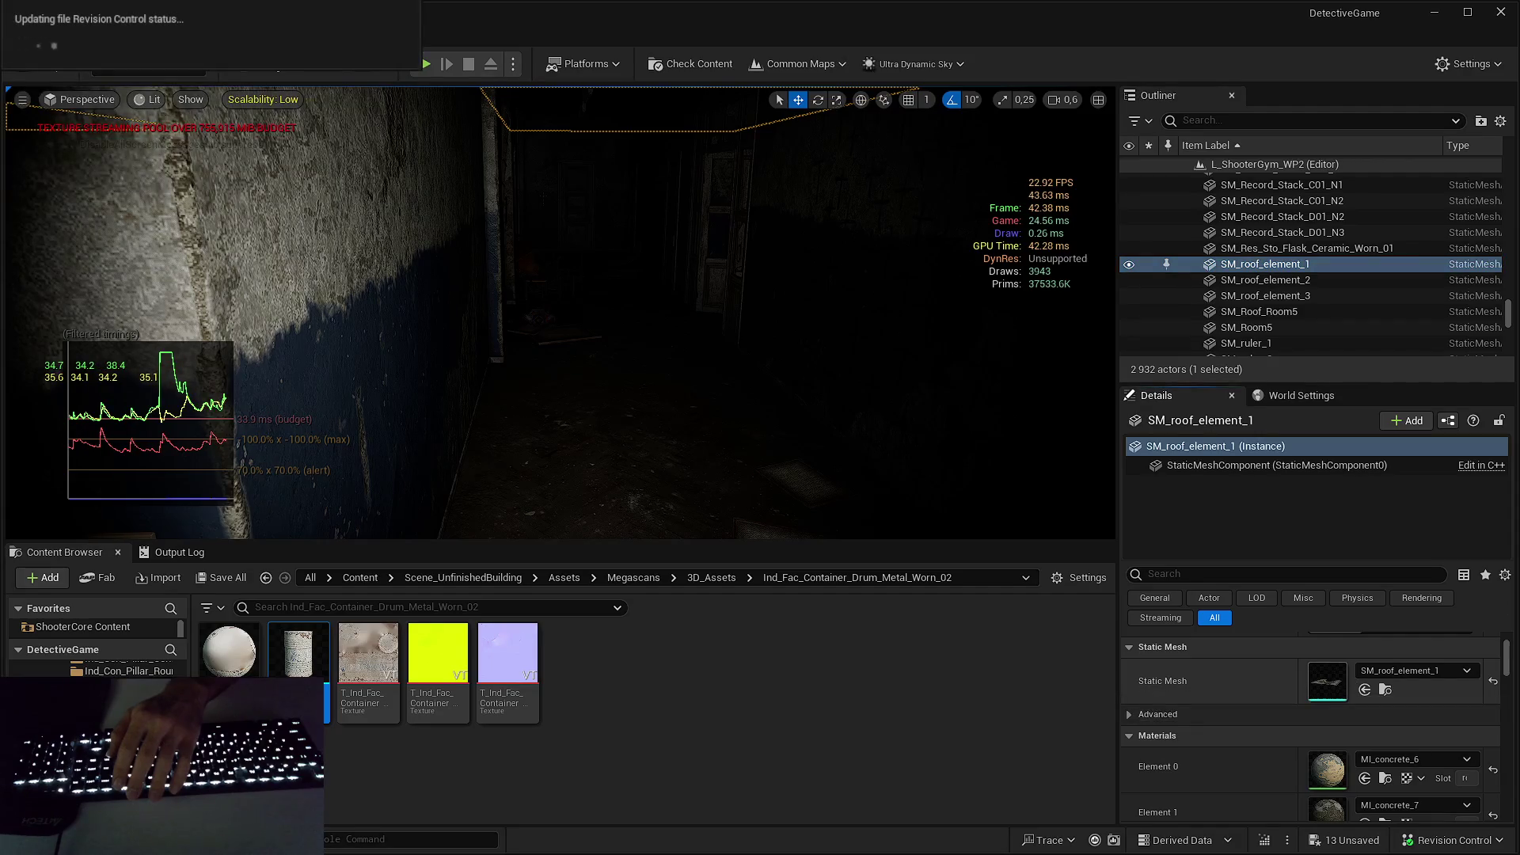
{"action": "key", "text": "ctrl+e"}
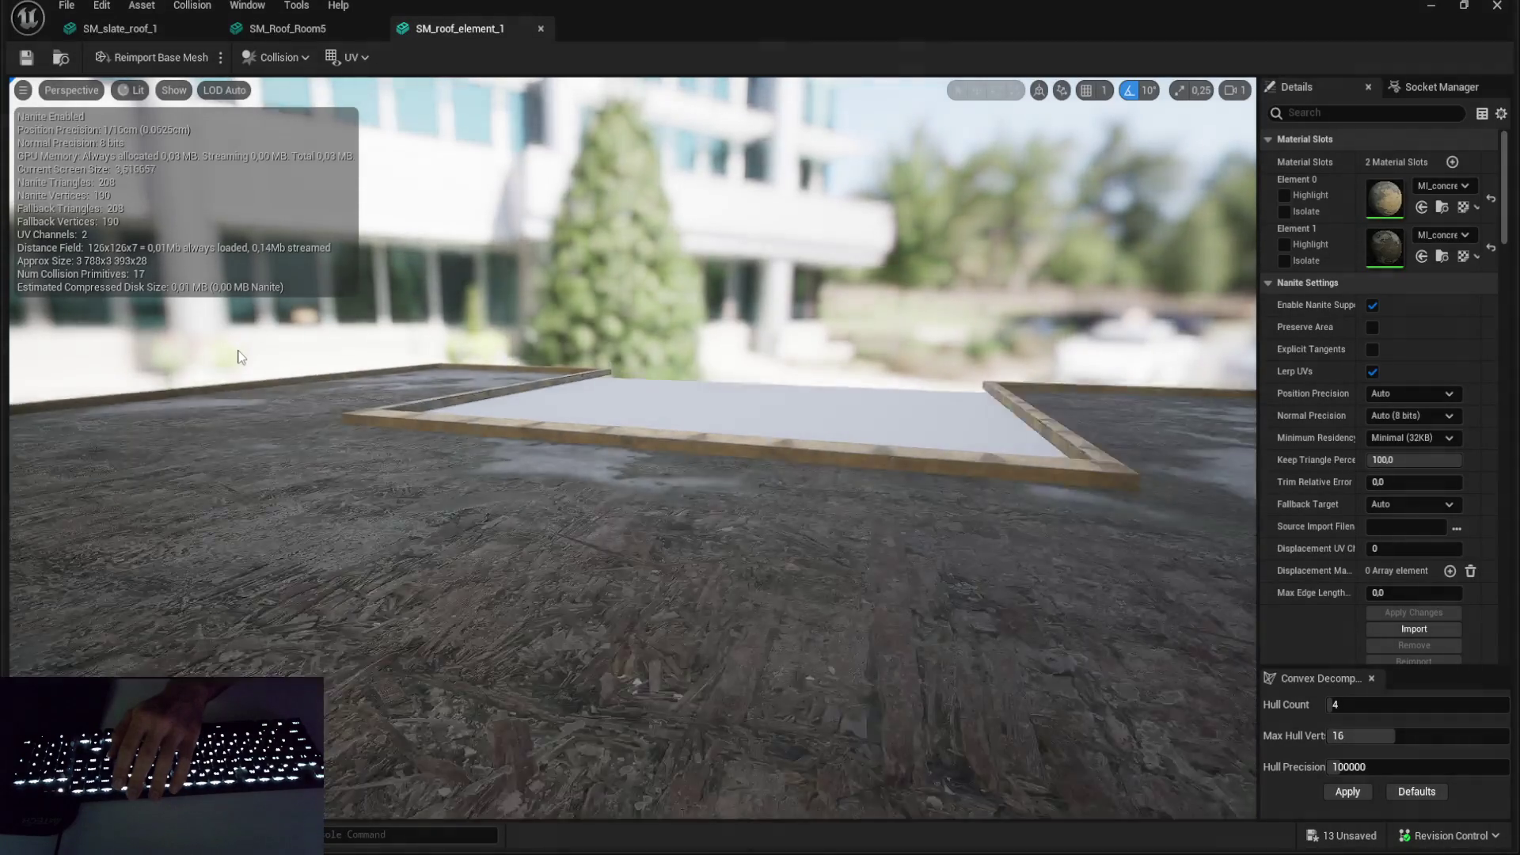
{"action": "key", "text": "alt+Tab"}
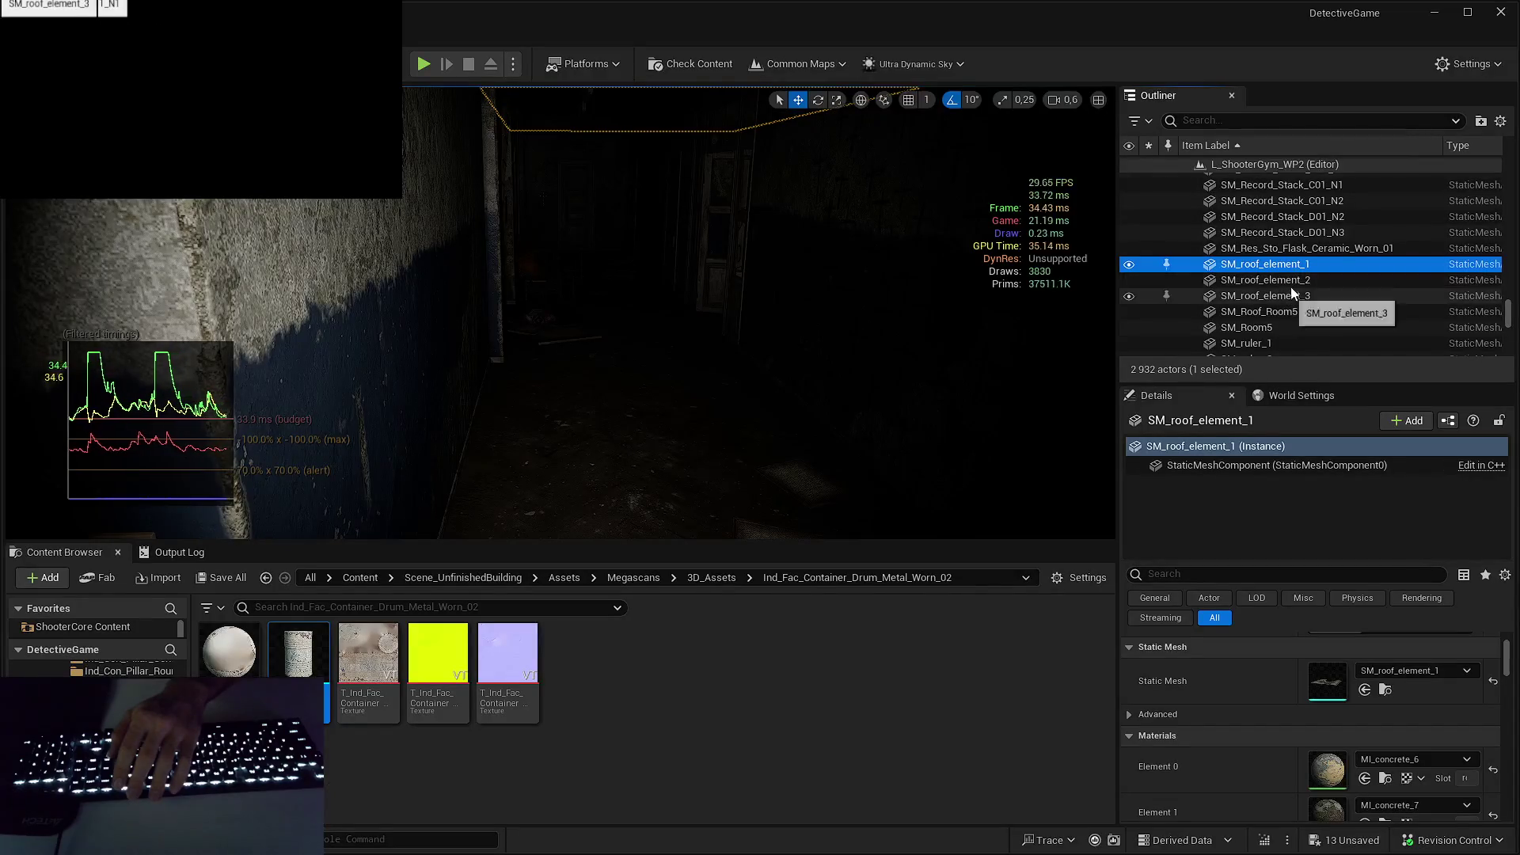
{"action": "left_click", "coordinate": [1290, 281]}
{"action": "key", "text": "ctrl+e"}
{"action": "key", "text": "alt+Tab"}
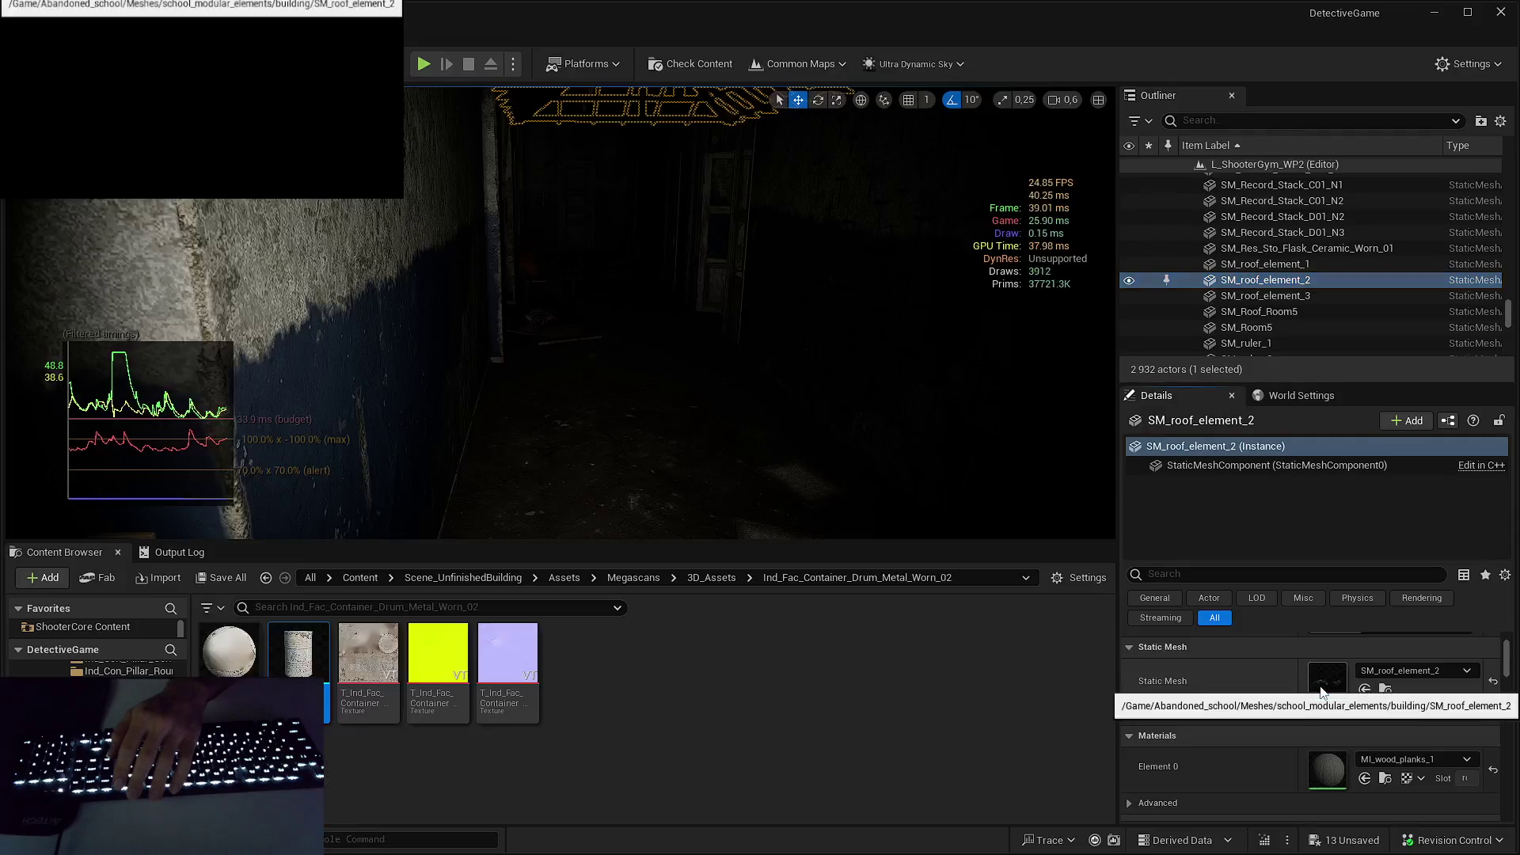
{"action": "key", "text": "ctrl+e"}
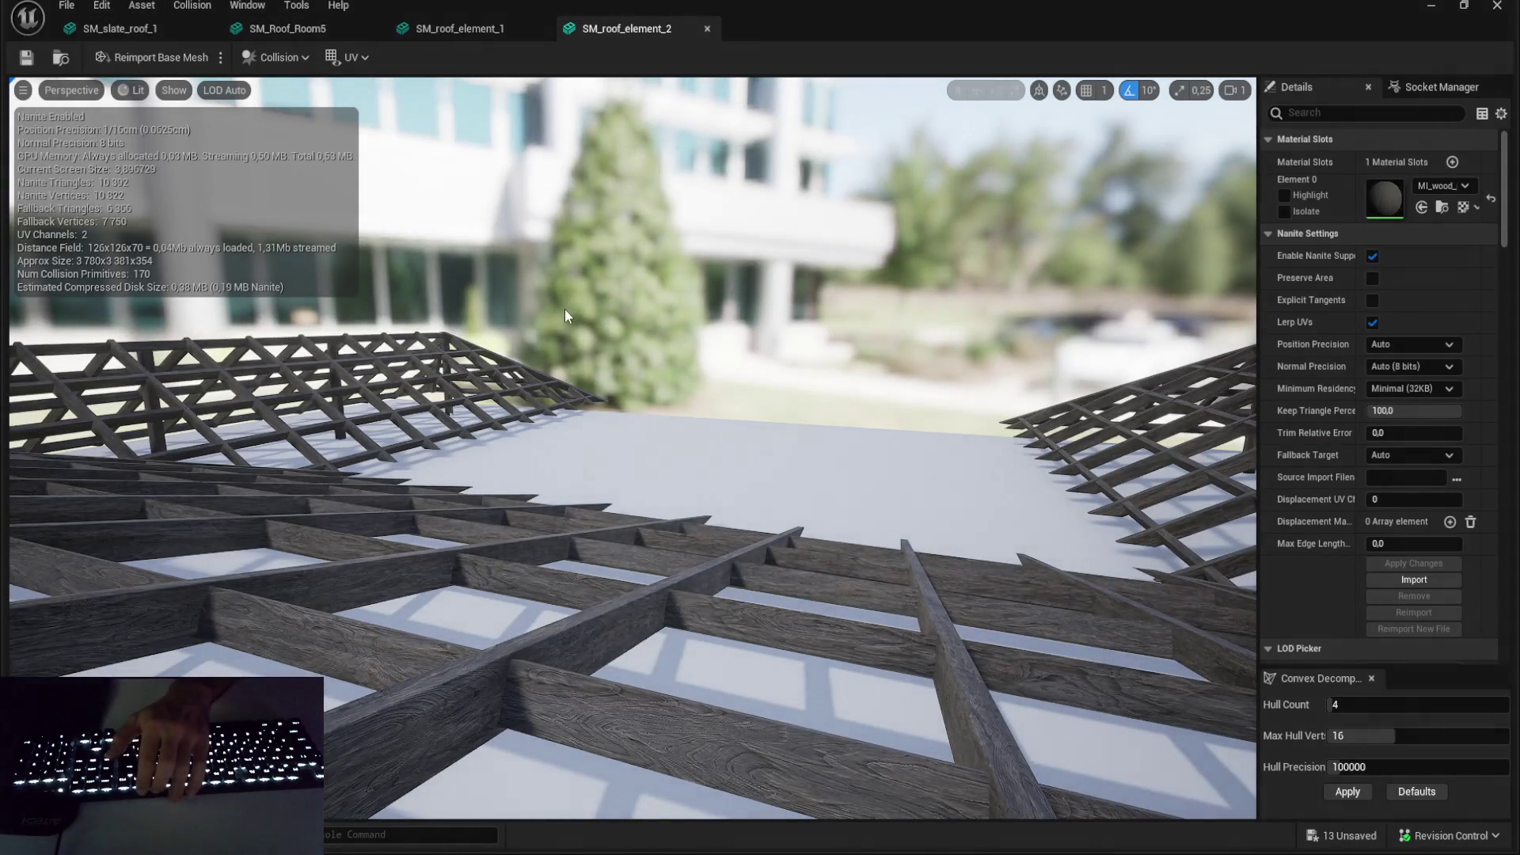
{"action": "key", "text": "alt+Tab"}
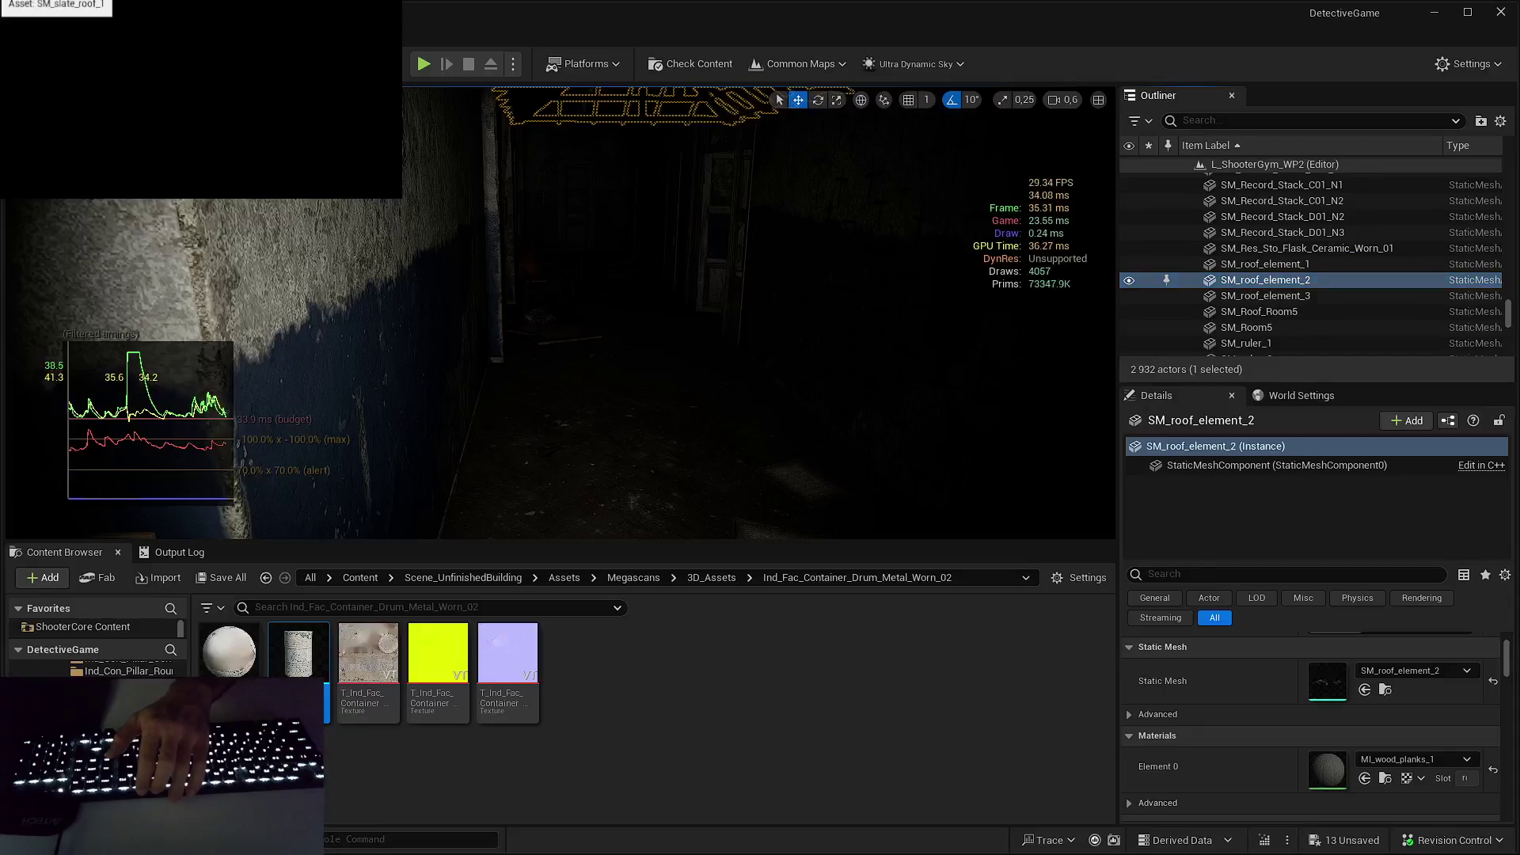
{"action": "left_click", "coordinate": [64, 54]}
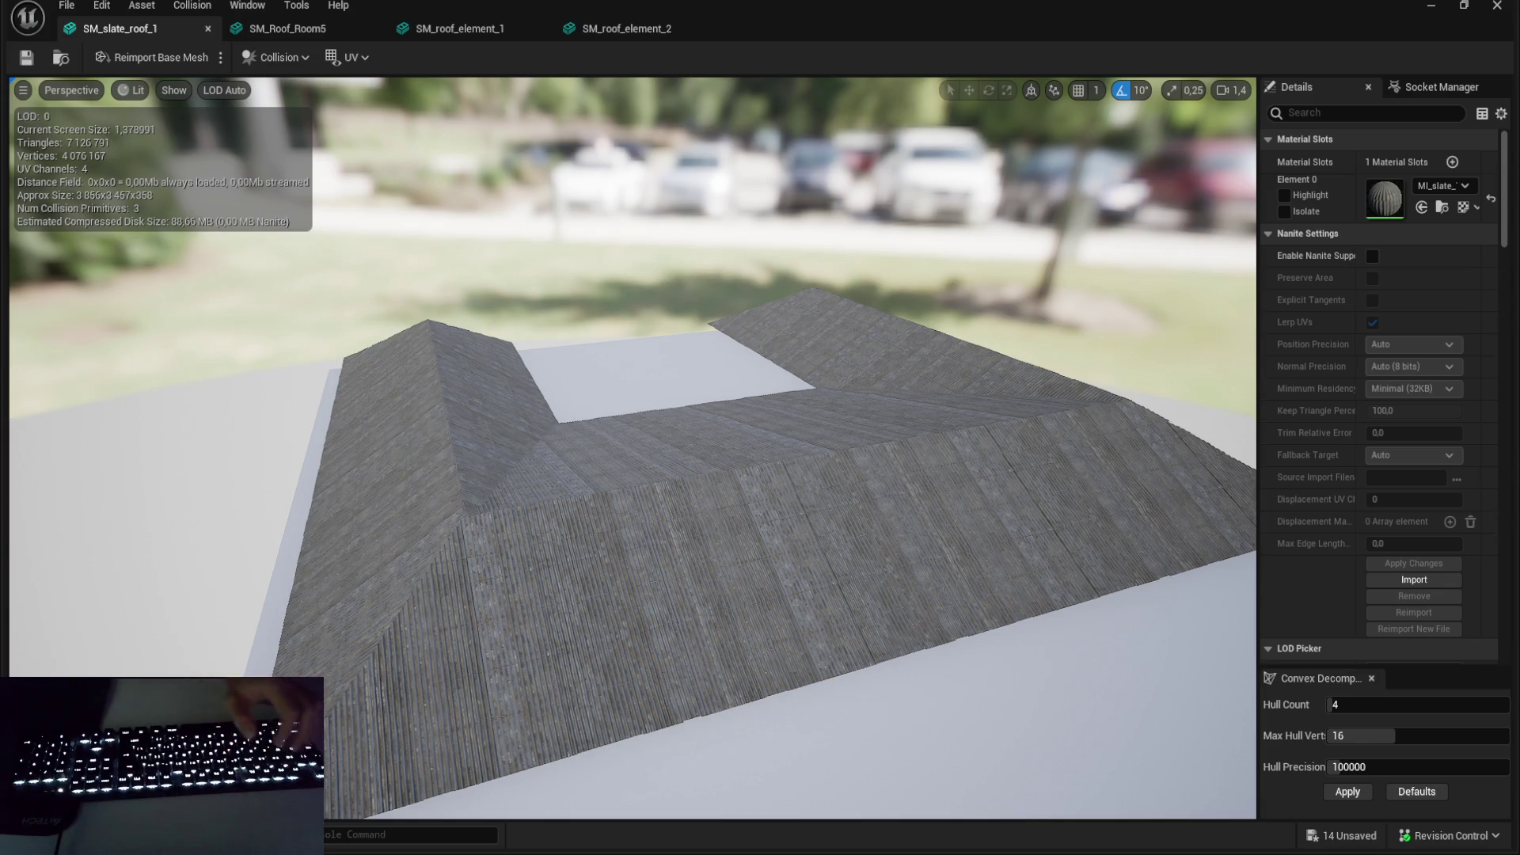
- Undo the level deletions with repeated Ctrl+Z, then select the roof and open SM_slate_roof_1
{"action": "key", "text": "ctrl+z"}
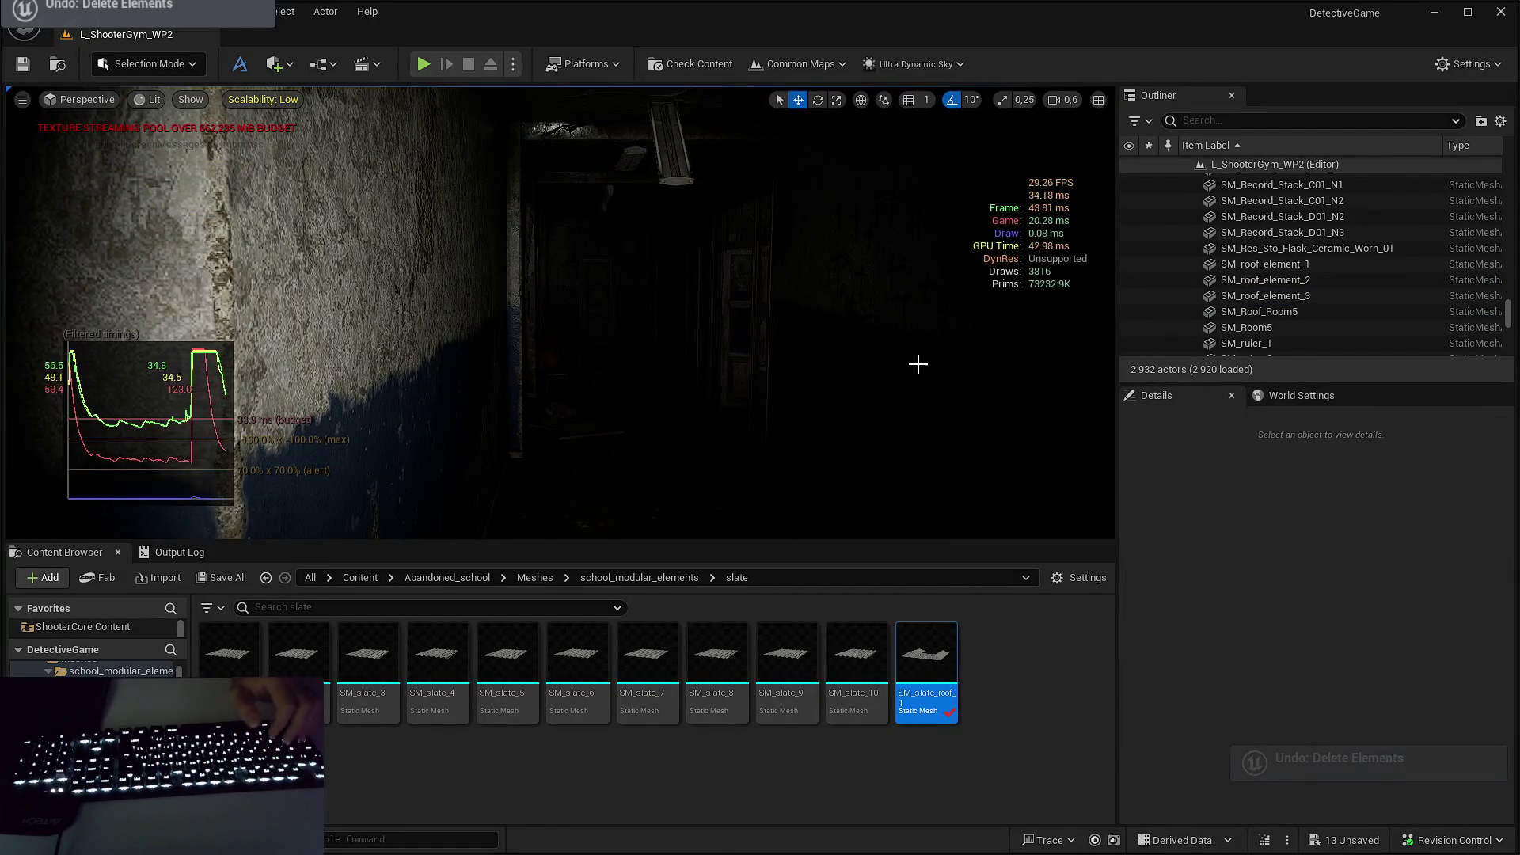
{"action": "key", "text": "ctrl+z"}
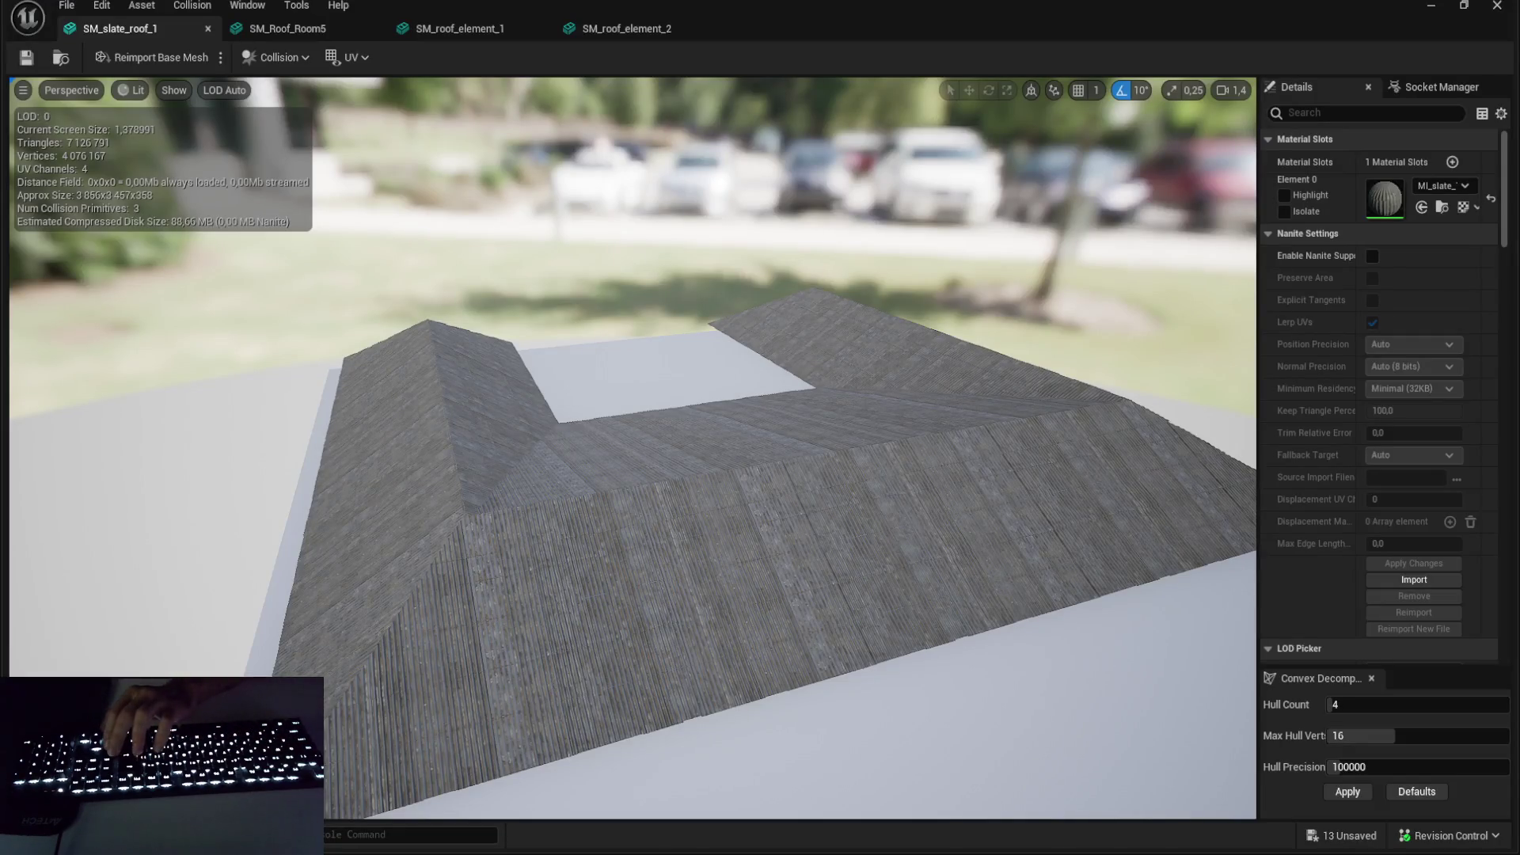
{"action": "key", "text": "ctrl+z"}
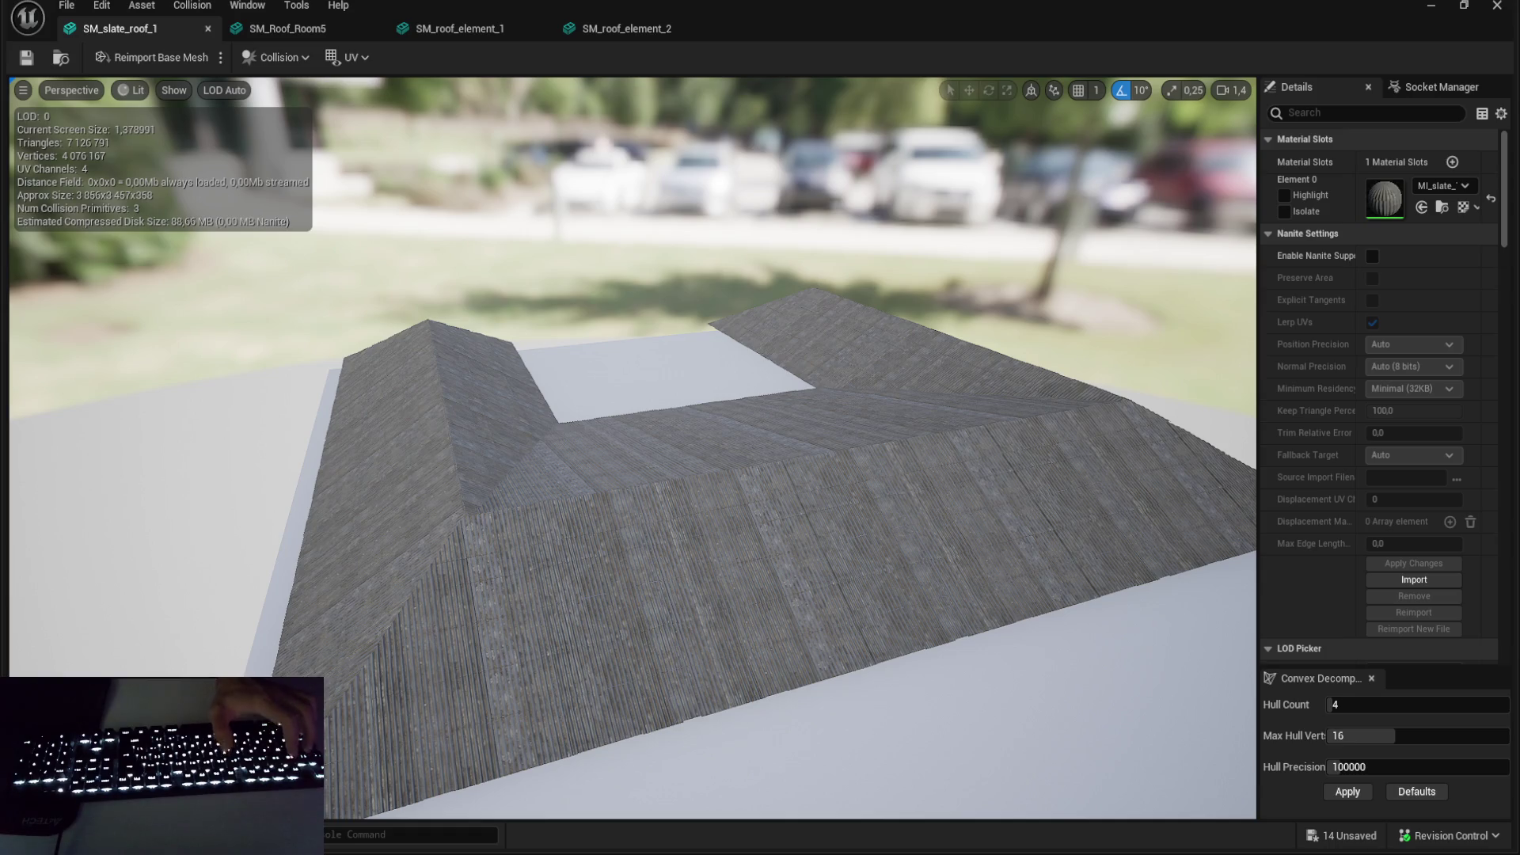
{"action": "key", "text": "ctrl+z"}
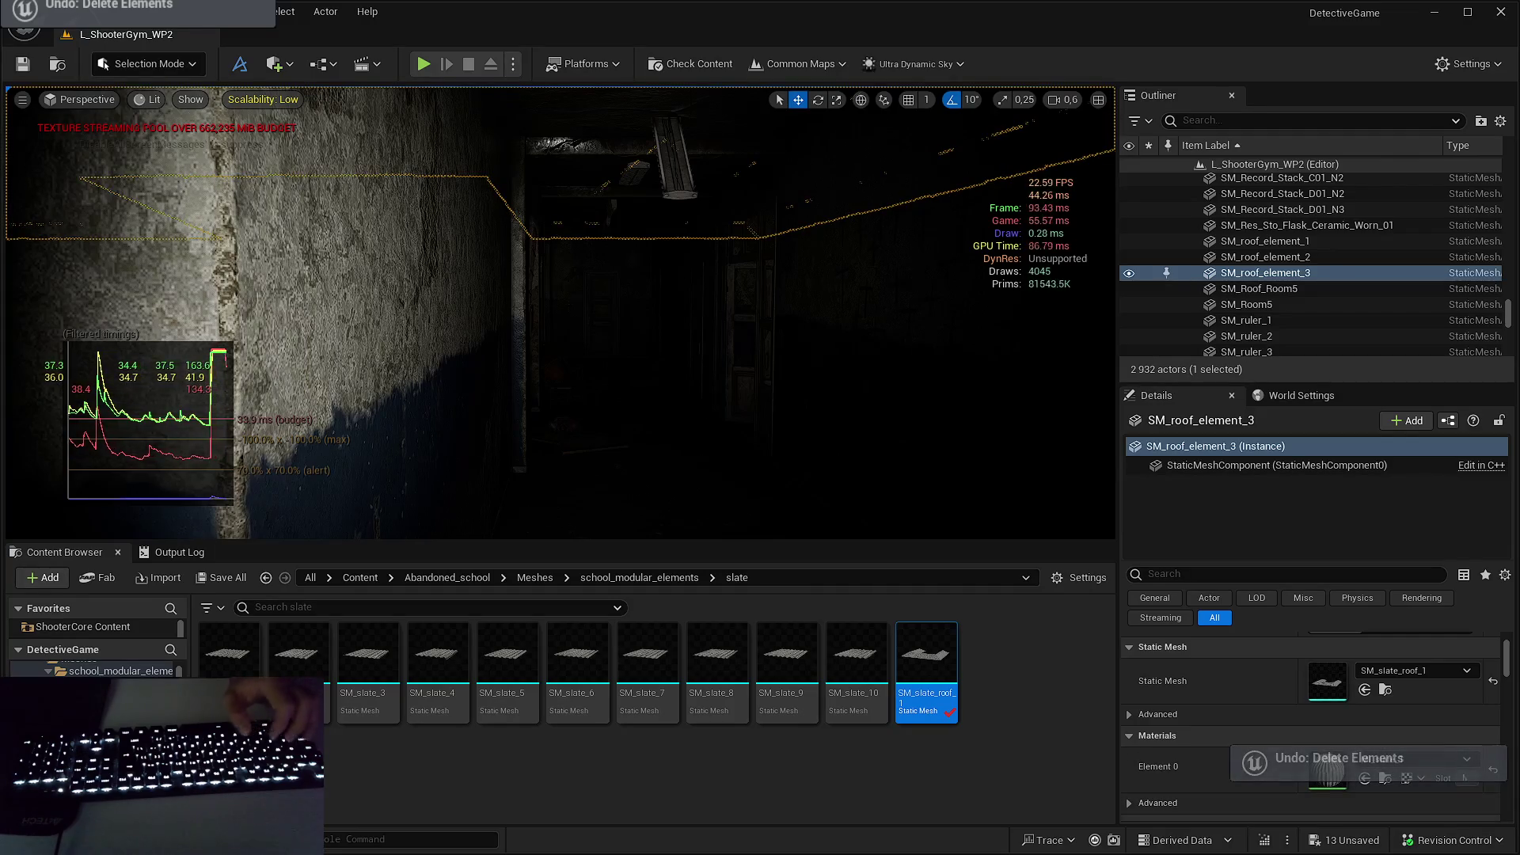
{"action": "key", "text": "ctrl+z"}
{"action": "key", "text": "ctrl+z"}
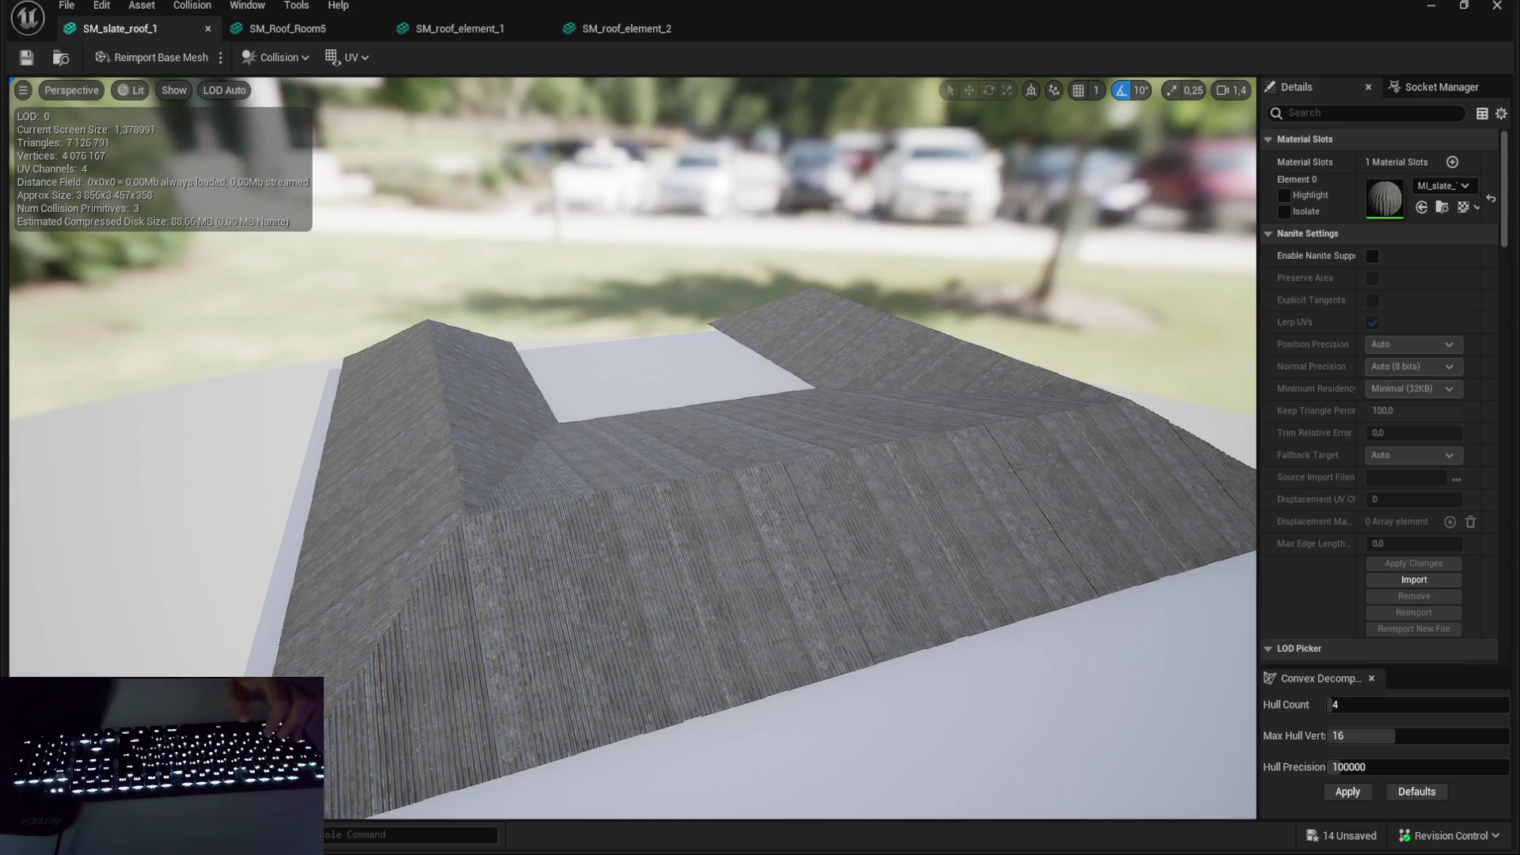
{"action": "key", "text": "ctrl+z"}
{"action": "left_click_drag", "start_coordinate": [753, 373], "coordinate": [736, 380]}
{"action": "key", "text": "ctrl+e"}
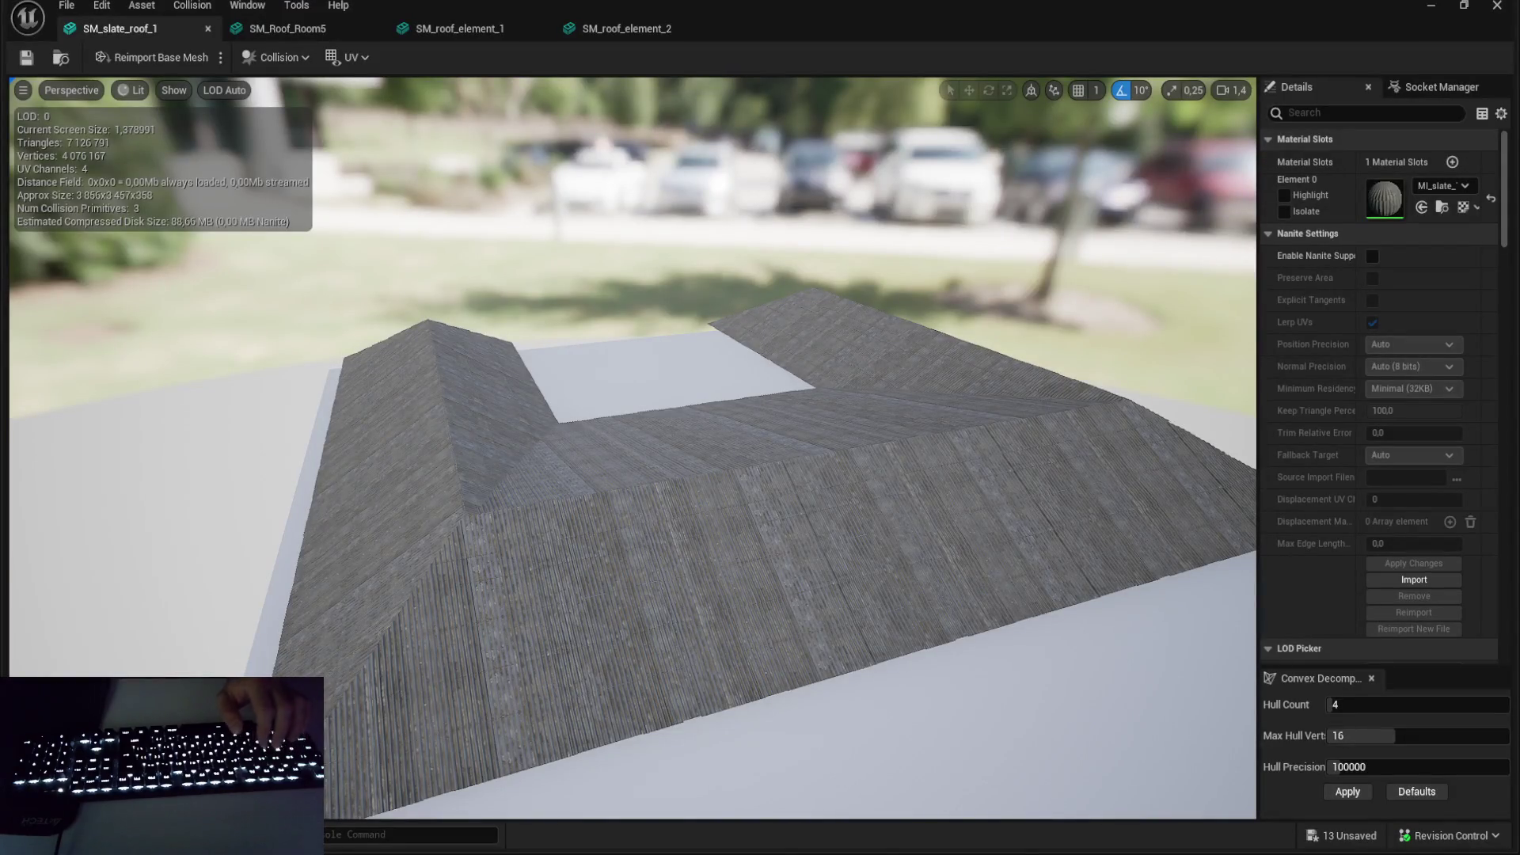
- Open the roof's Element 0 material instance, MI_slate_1
{"action": "left_click", "coordinate": [1398, 195]}
{"action": "double_click", "coordinate": [1371, 211]}
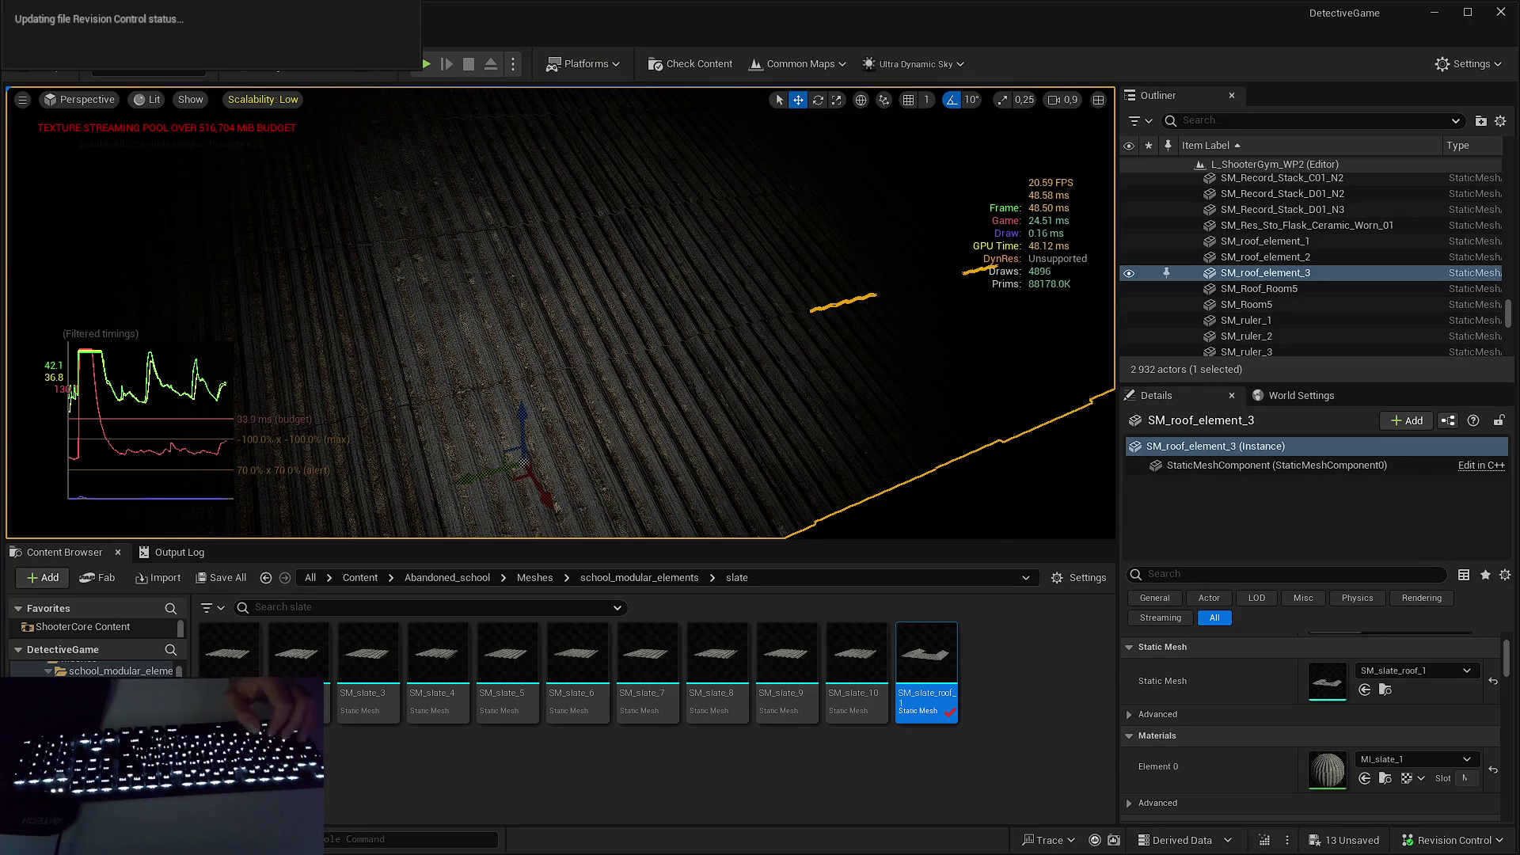
{"action": "scroll", "coordinate": [1012, 209], "scroll_direction": "down", "scroll_amount": 3}
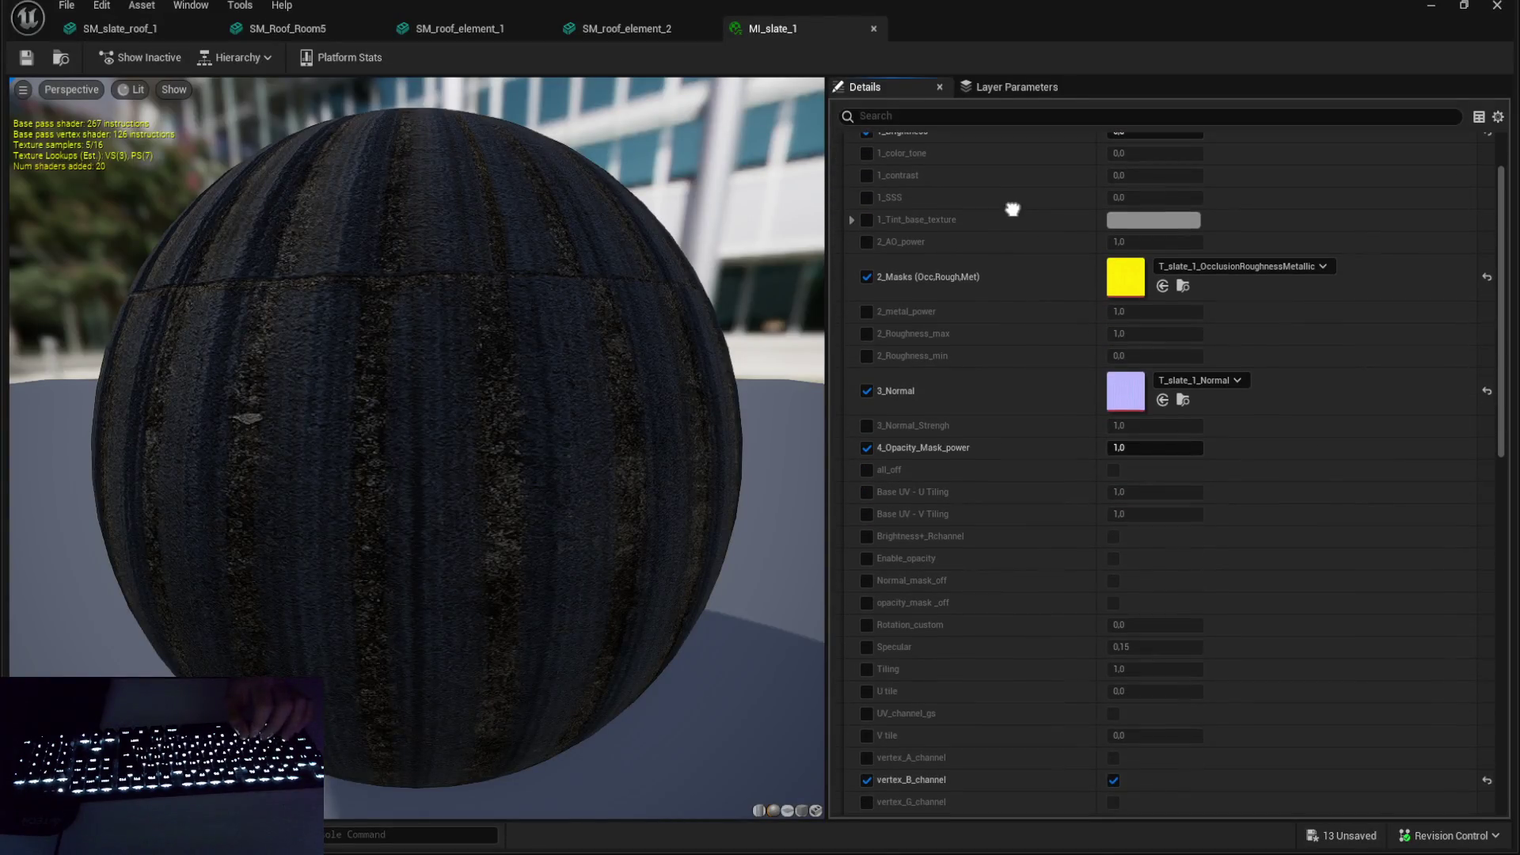
{"action": "scroll", "coordinate": [1016, 238], "scroll_direction": "up", "scroll_amount": 4}
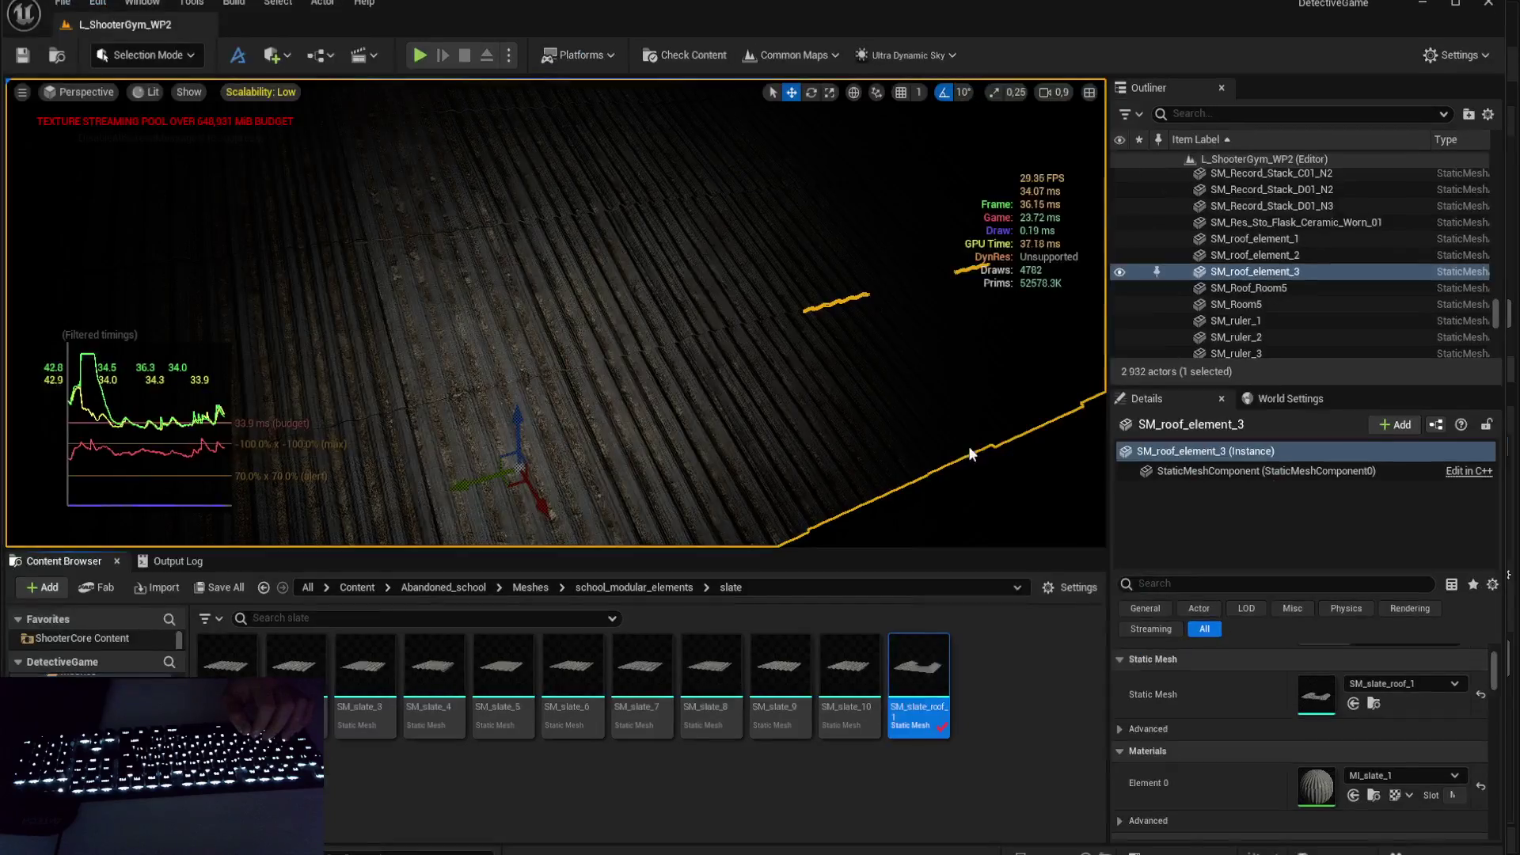
- Export SM_slate_roof_1 via Asset Actions > Export to reach FBX Export Options
{"action": "right_click", "coordinate": [927, 669]}
{"action": "mouse_move", "coordinate": [1023, 410]}
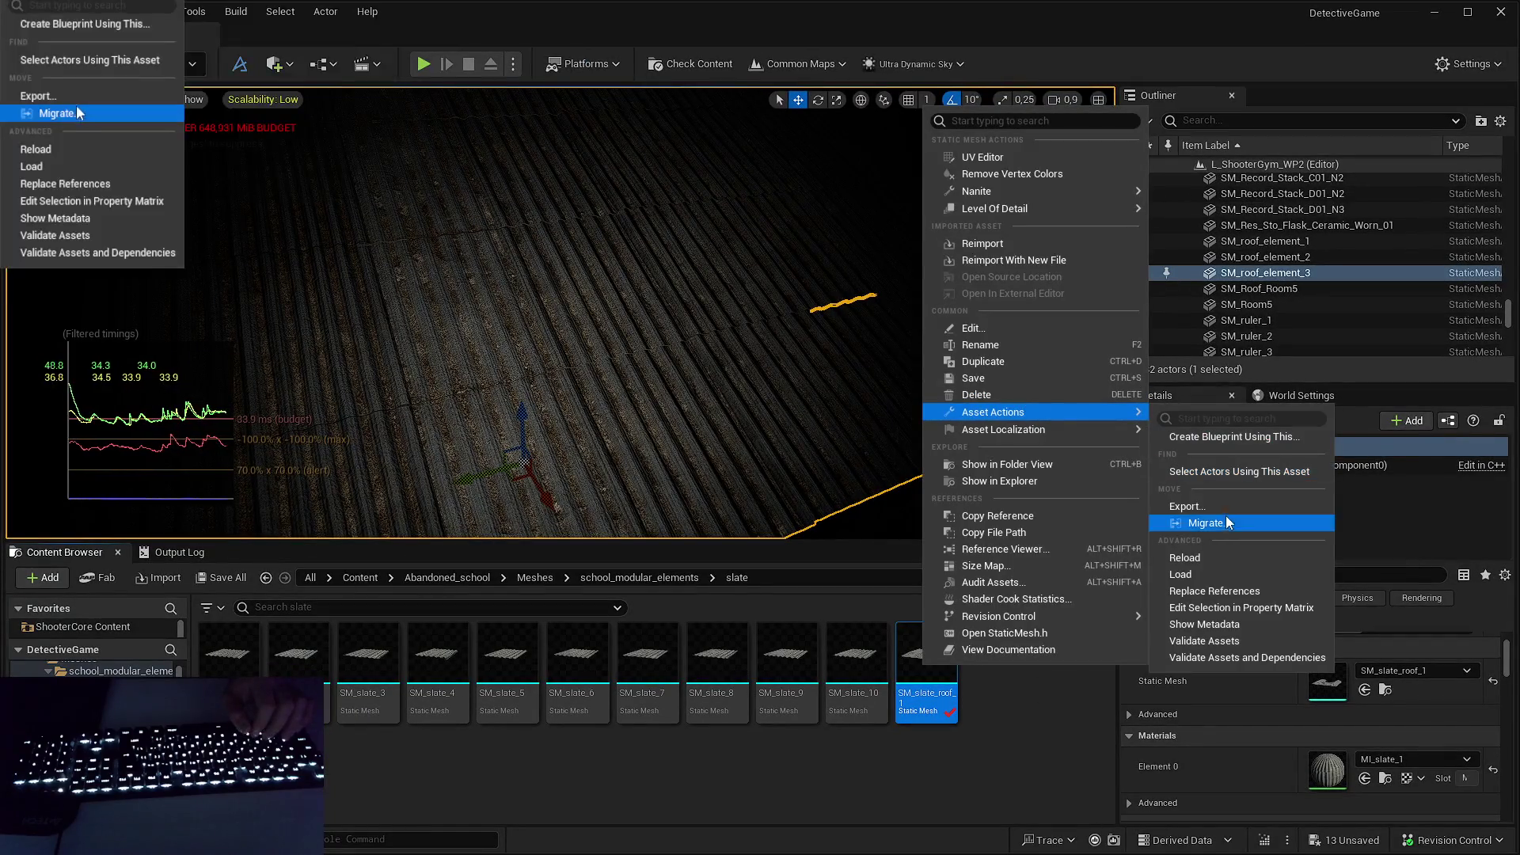
{"action": "left_click", "coordinate": [1203, 487]}
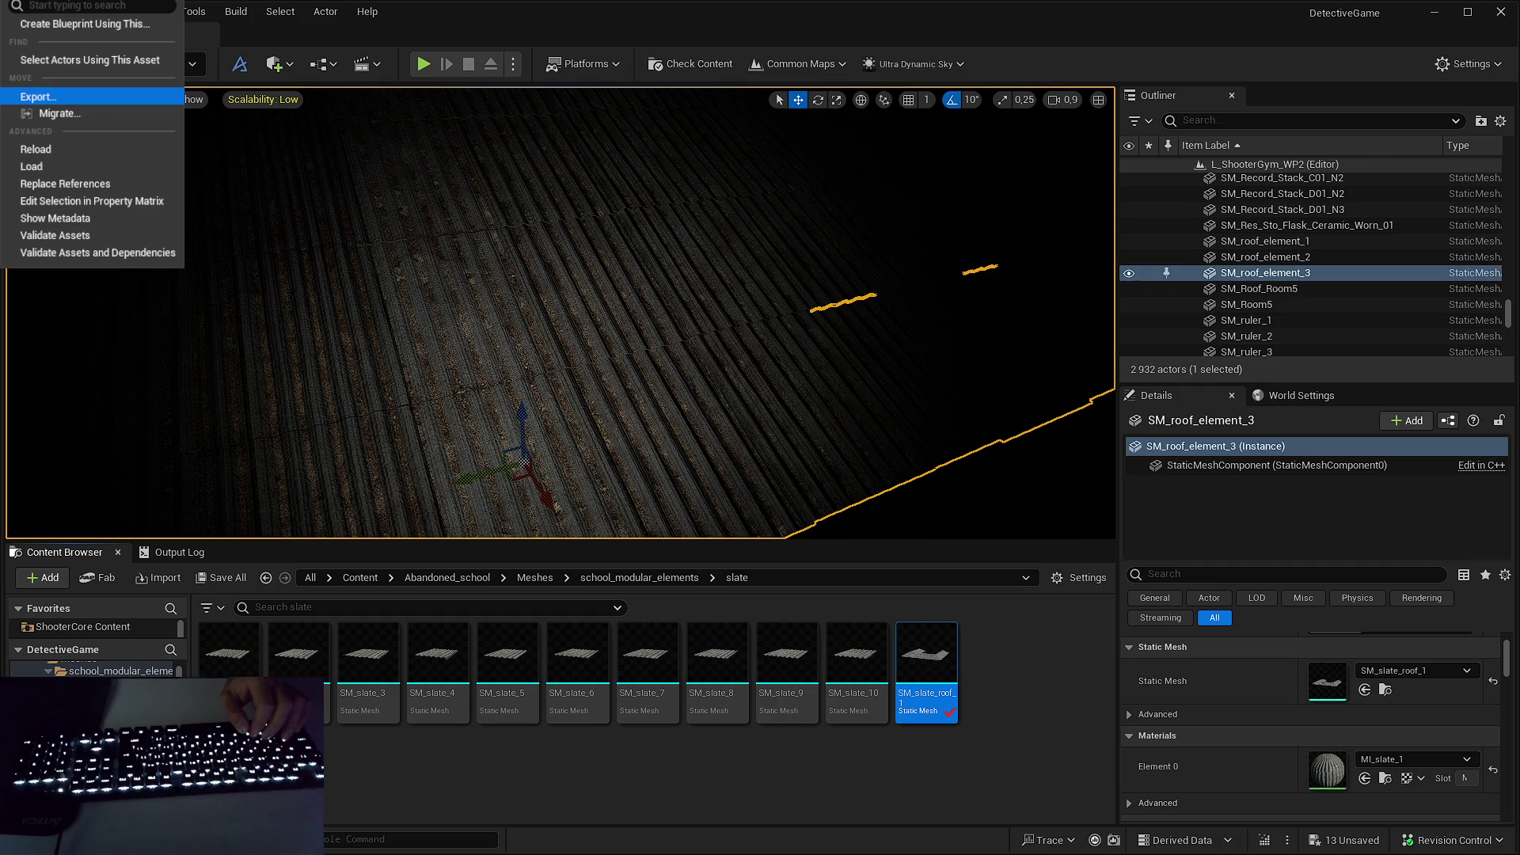
{"action": "left_click", "coordinate": [38, 95]}
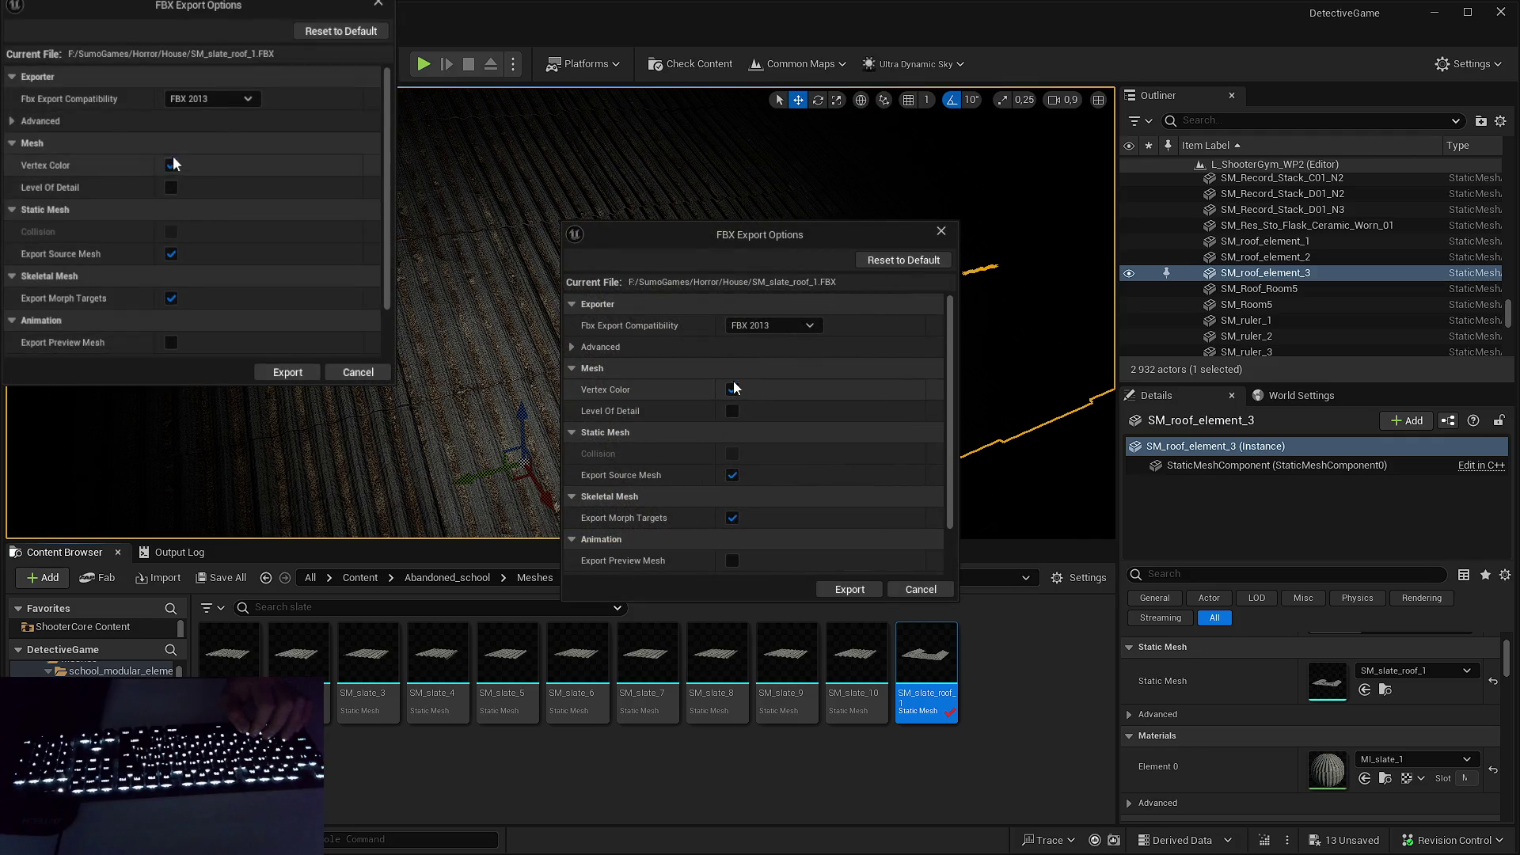
- Confirm the FBX 2013 export of SM_slate_roof_1 with vertex colours included
{"action": "left_click", "coordinate": [850, 590]}
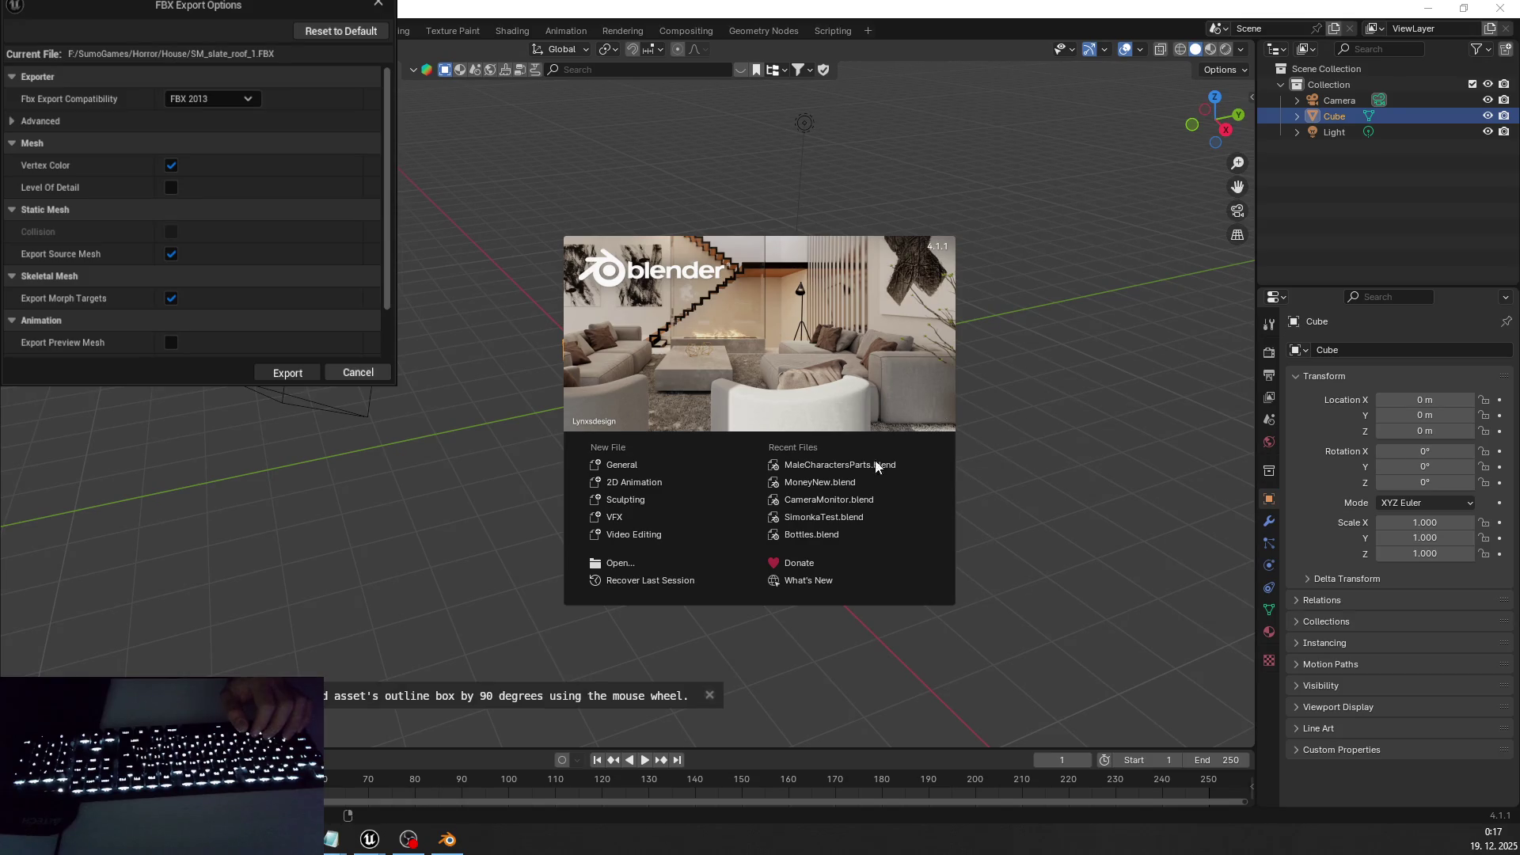
- Dismiss the splash screen and delete the default cube, camera and light
{"action": "left_click", "coordinate": [1035, 349]}
{"action": "key", "text": "a"}
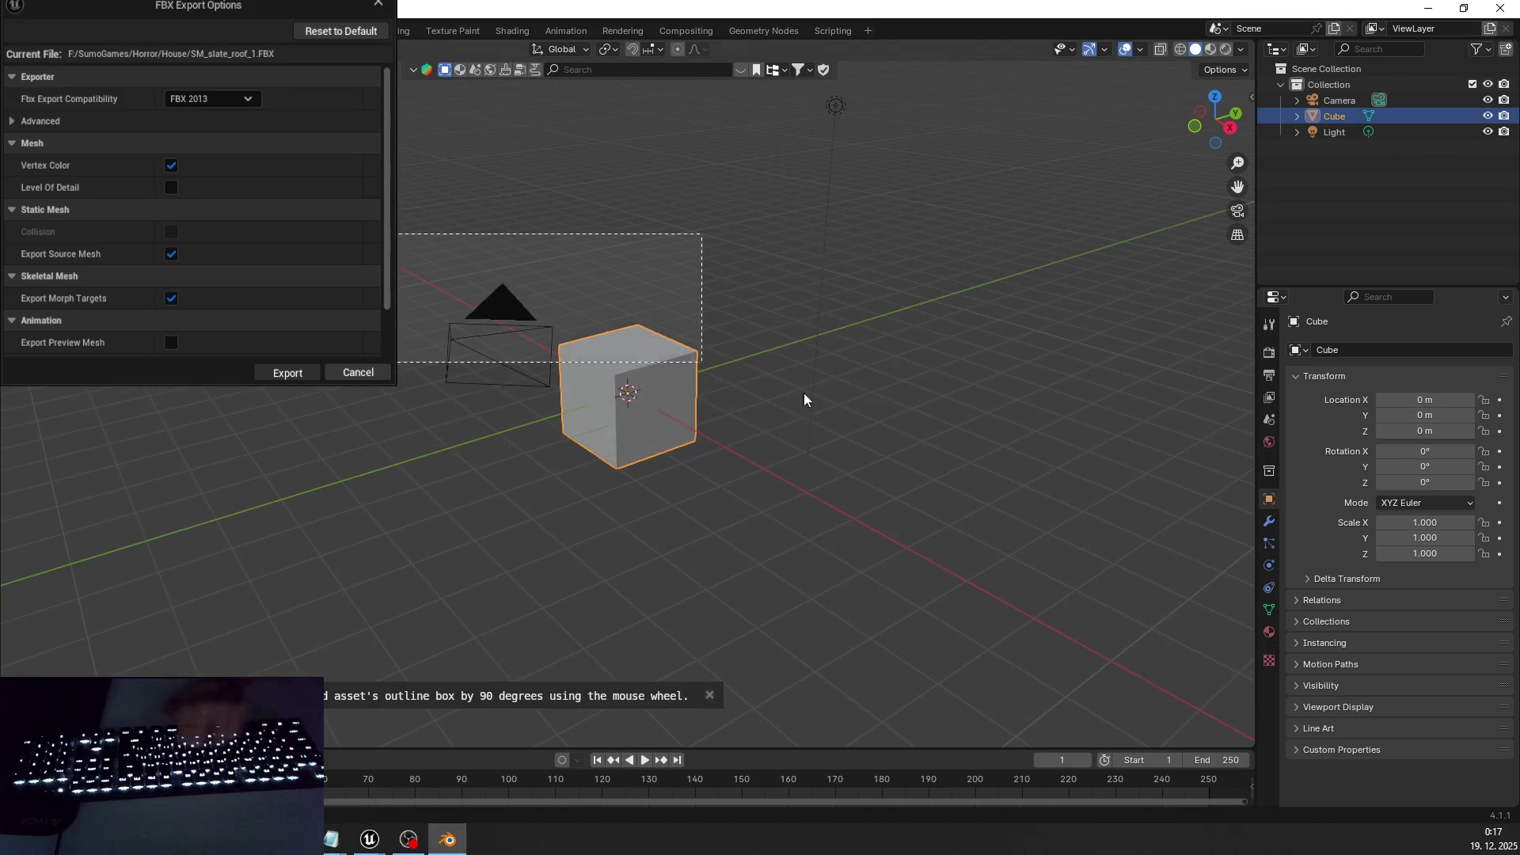
{"action": "key", "text": "Delete"}
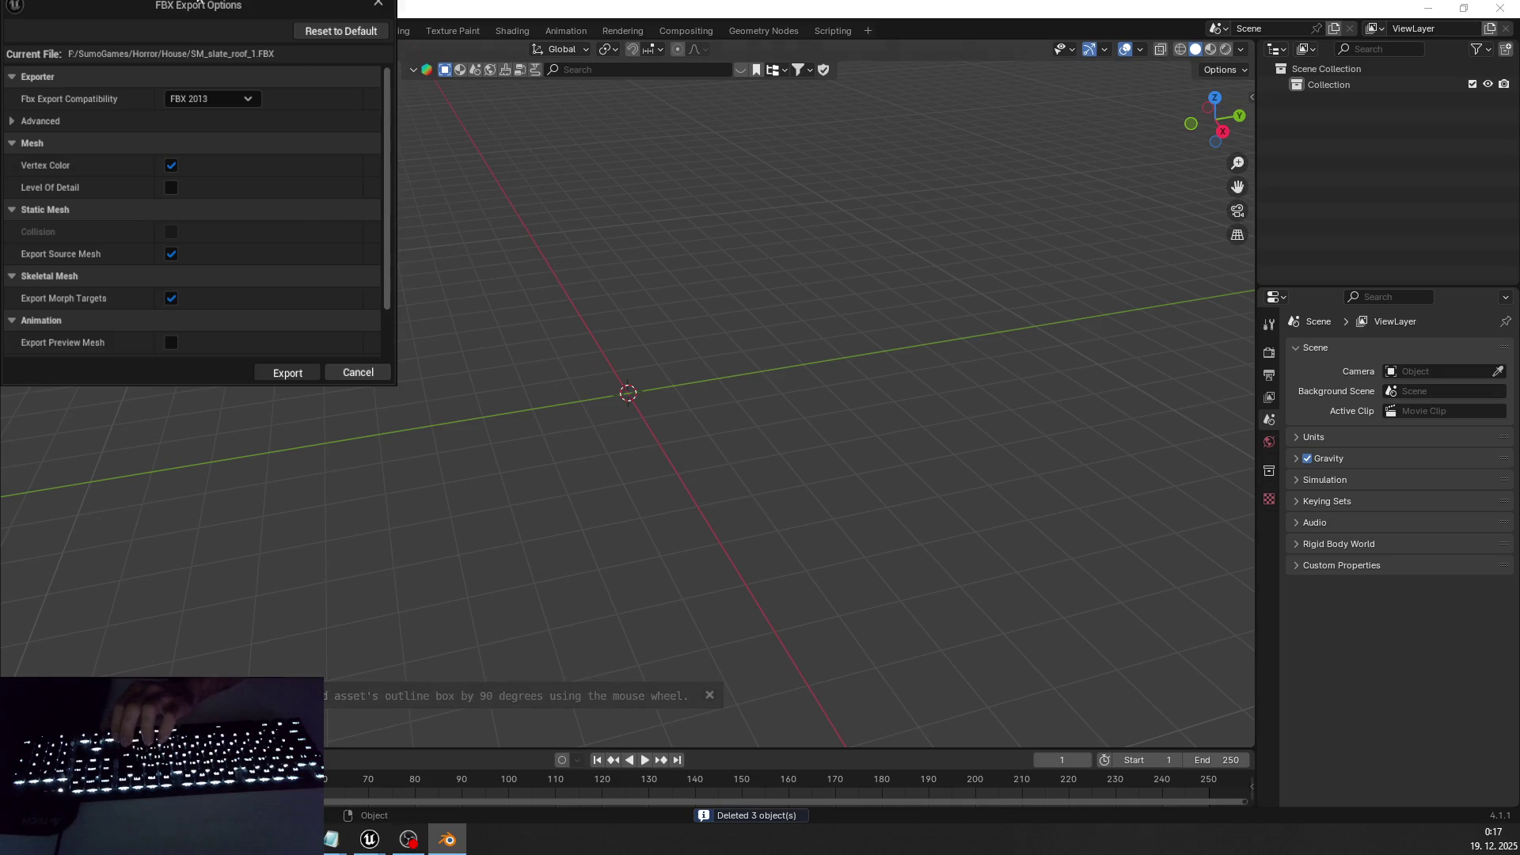
- Open Blender's FBX import file browser, backing out of a mistaken glTF import
{"action": "mouse_move", "coordinate": [119, 316]}
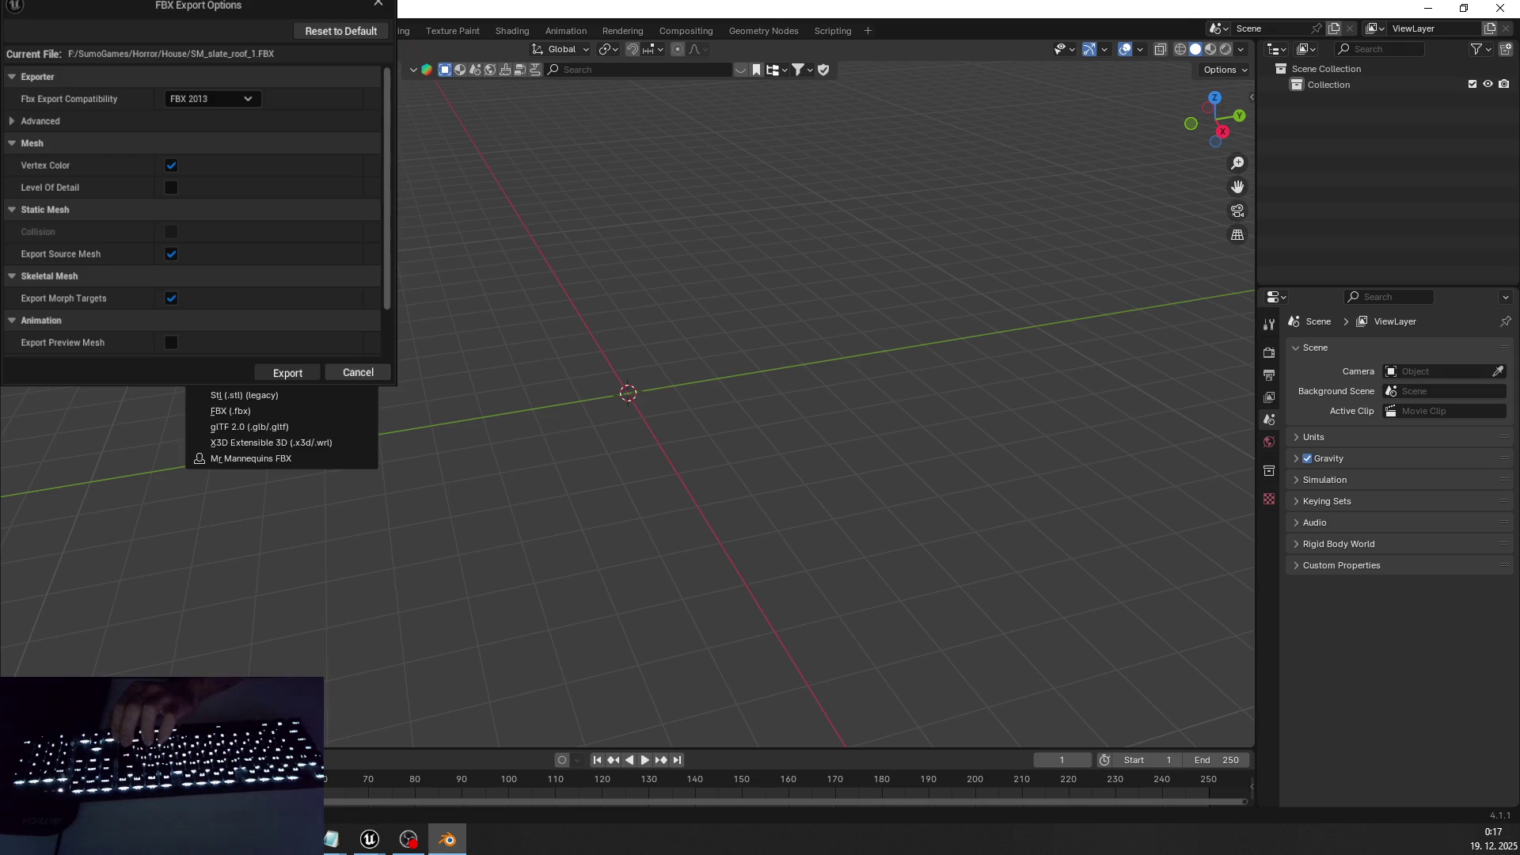
{"action": "left_click", "coordinate": [257, 427]}
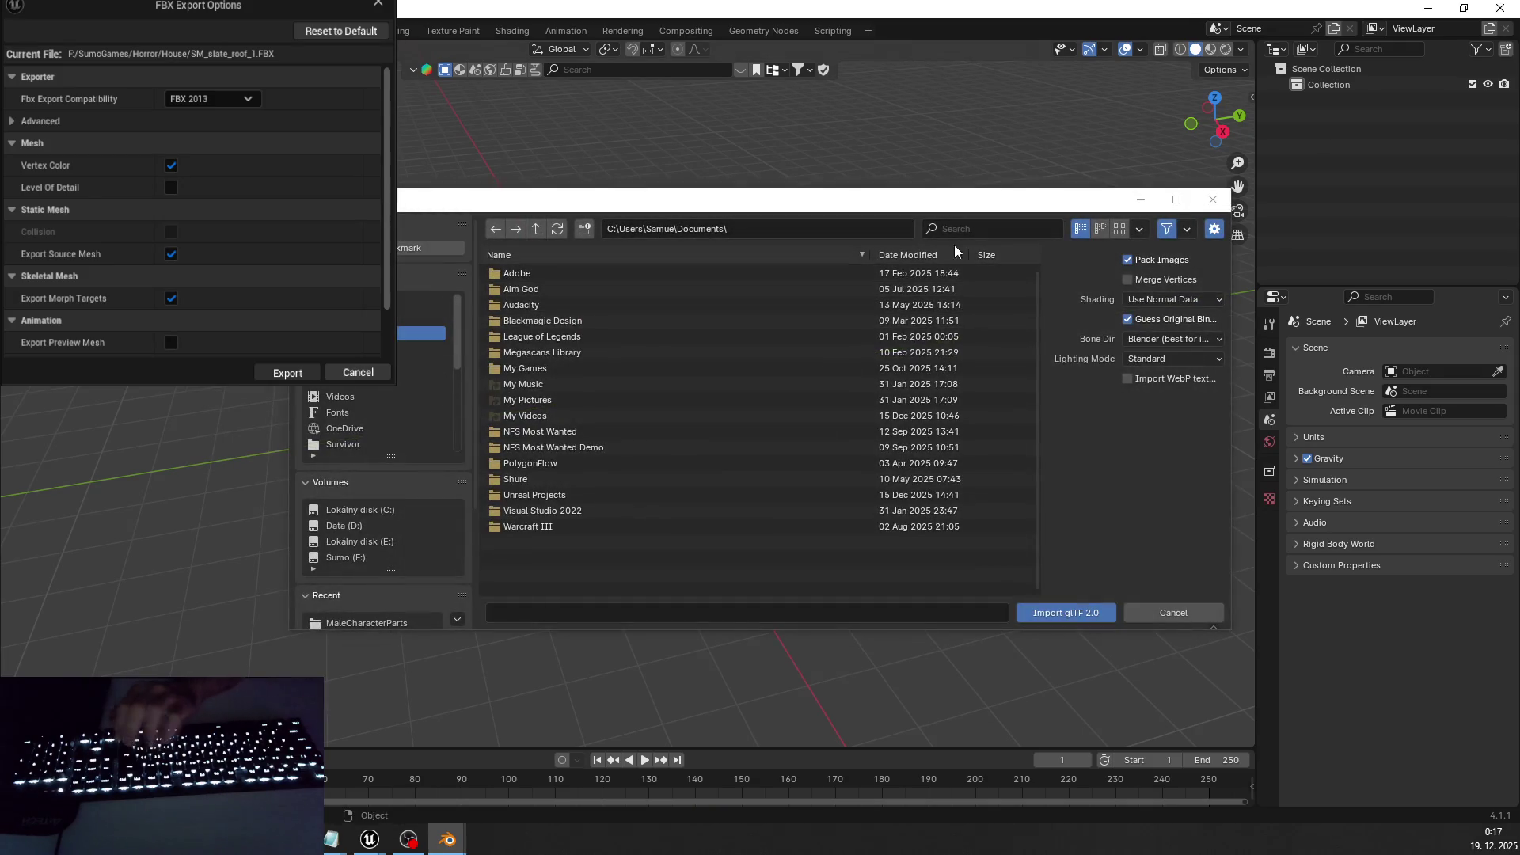
{"action": "key", "text": "Escape"}
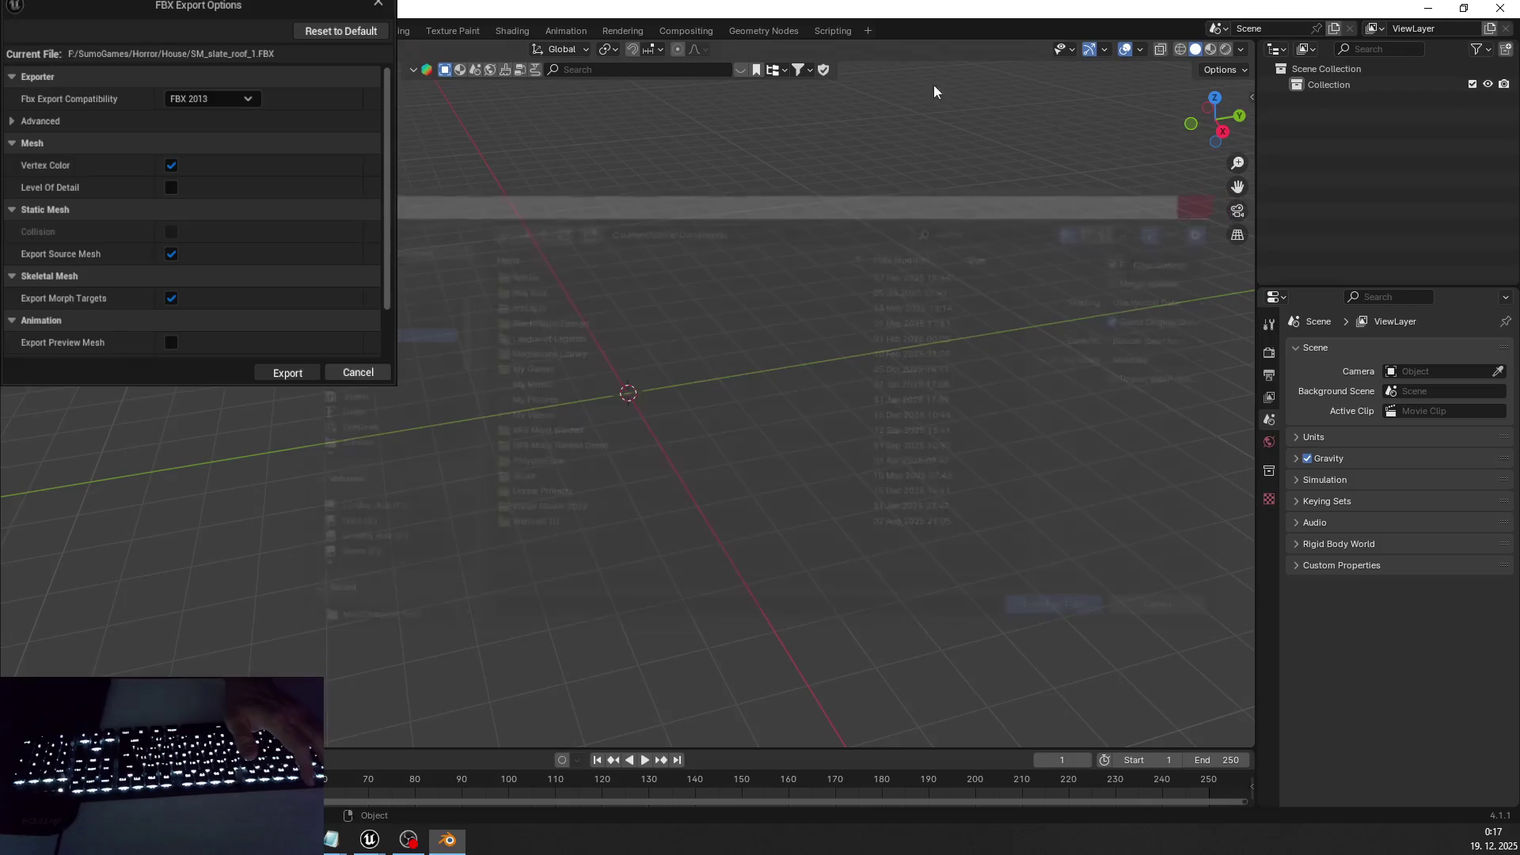
{"action": "mouse_move", "coordinate": [119, 316]}
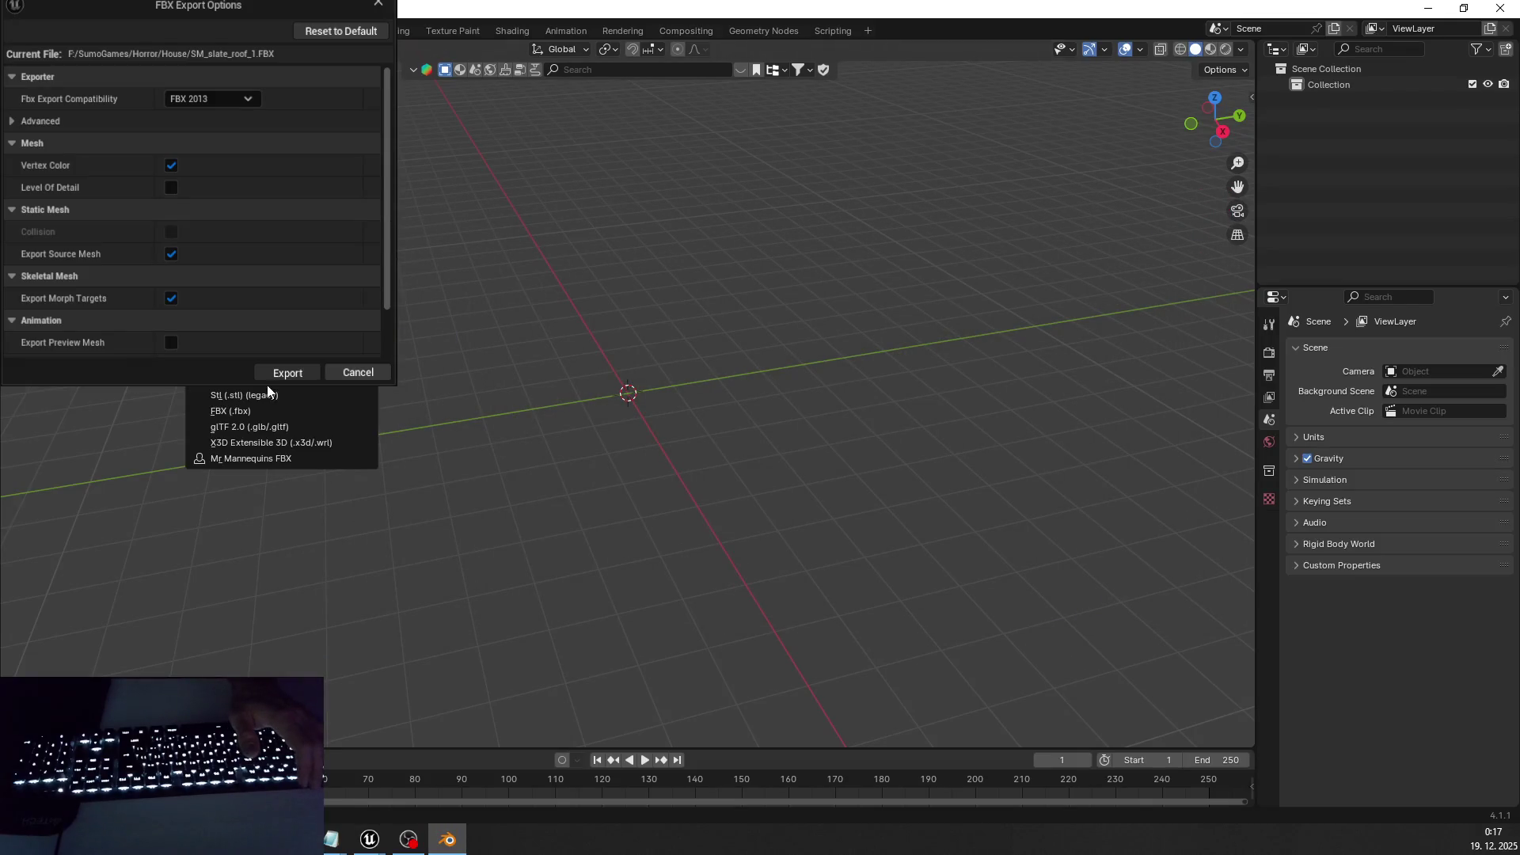
{"action": "left_click", "coordinate": [267, 412]}
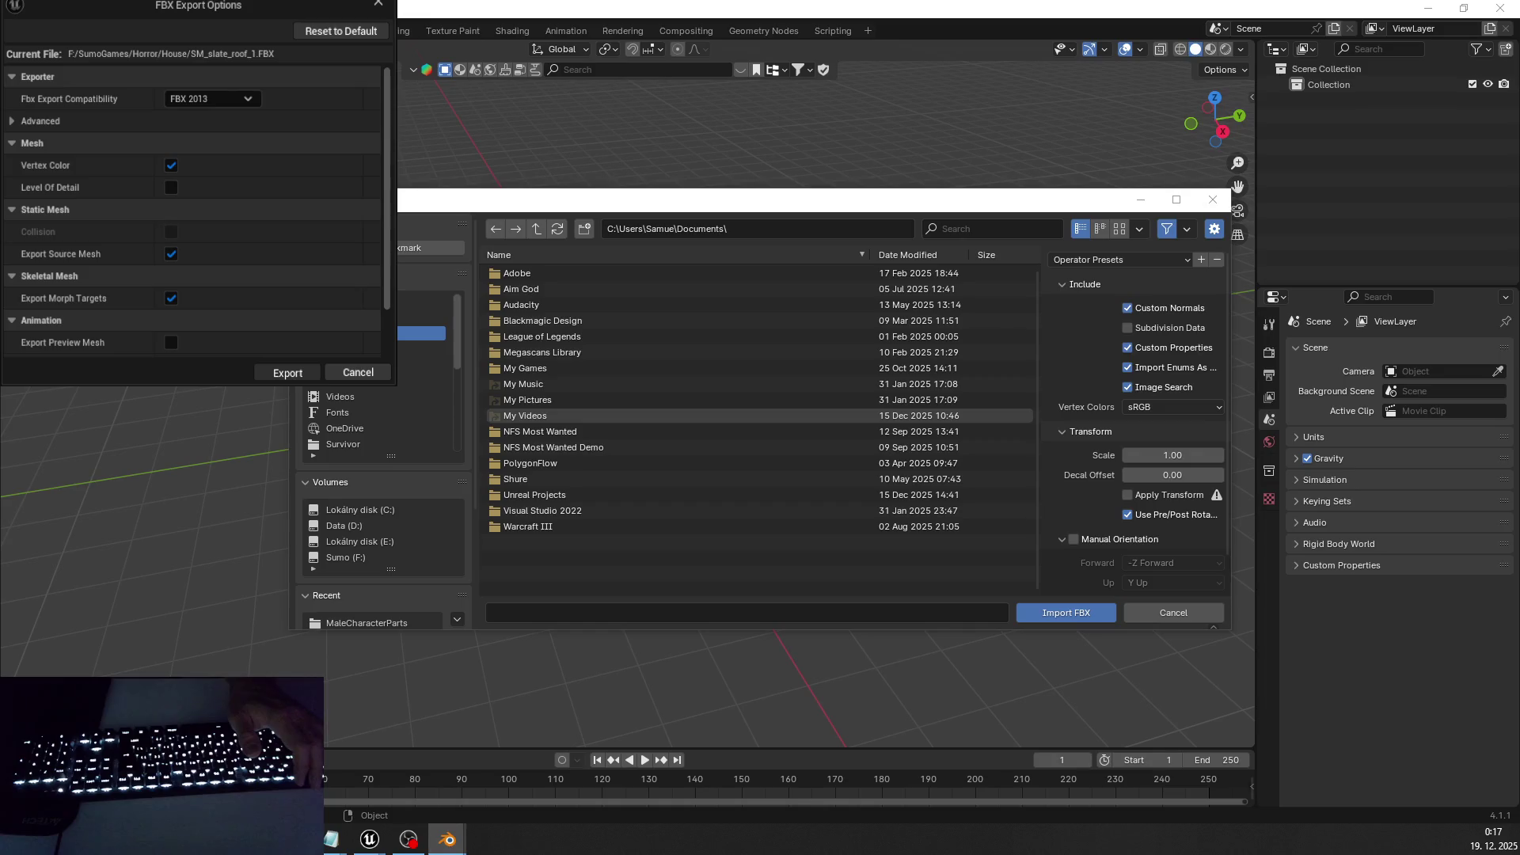
- Navigate from a recent folder up to F:\SumoGames\Horror\House, then switch to Unreal Editor
{"action": "scroll", "coordinate": [384, 515], "scroll_direction": "down", "scroll_amount": 5}
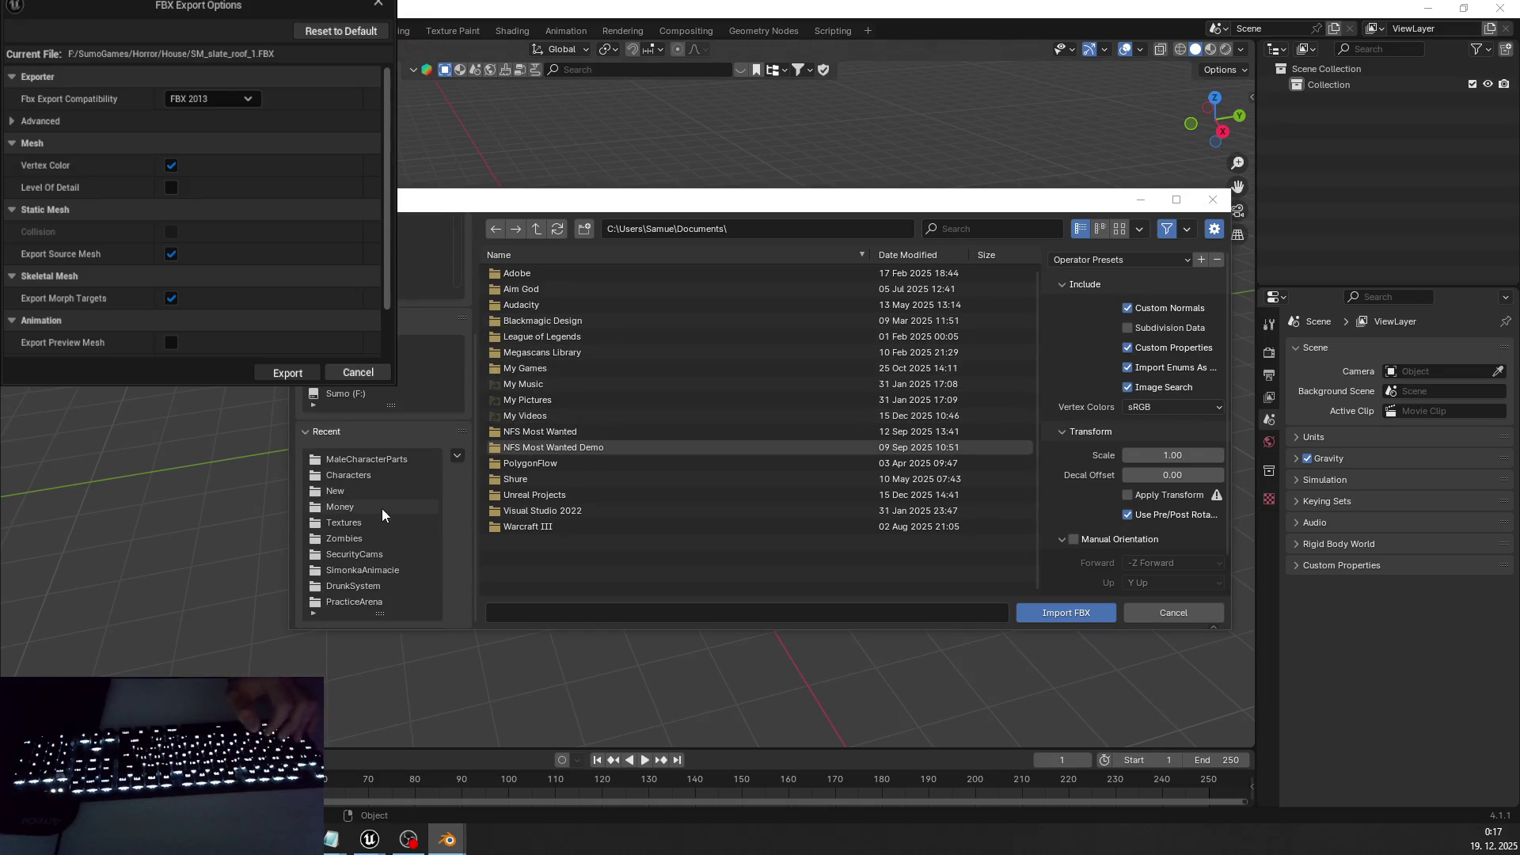
{"action": "left_click", "coordinate": [388, 460]}
{"action": "left_click", "coordinate": [536, 229]}
{"action": "left_click", "coordinate": [536, 229]}
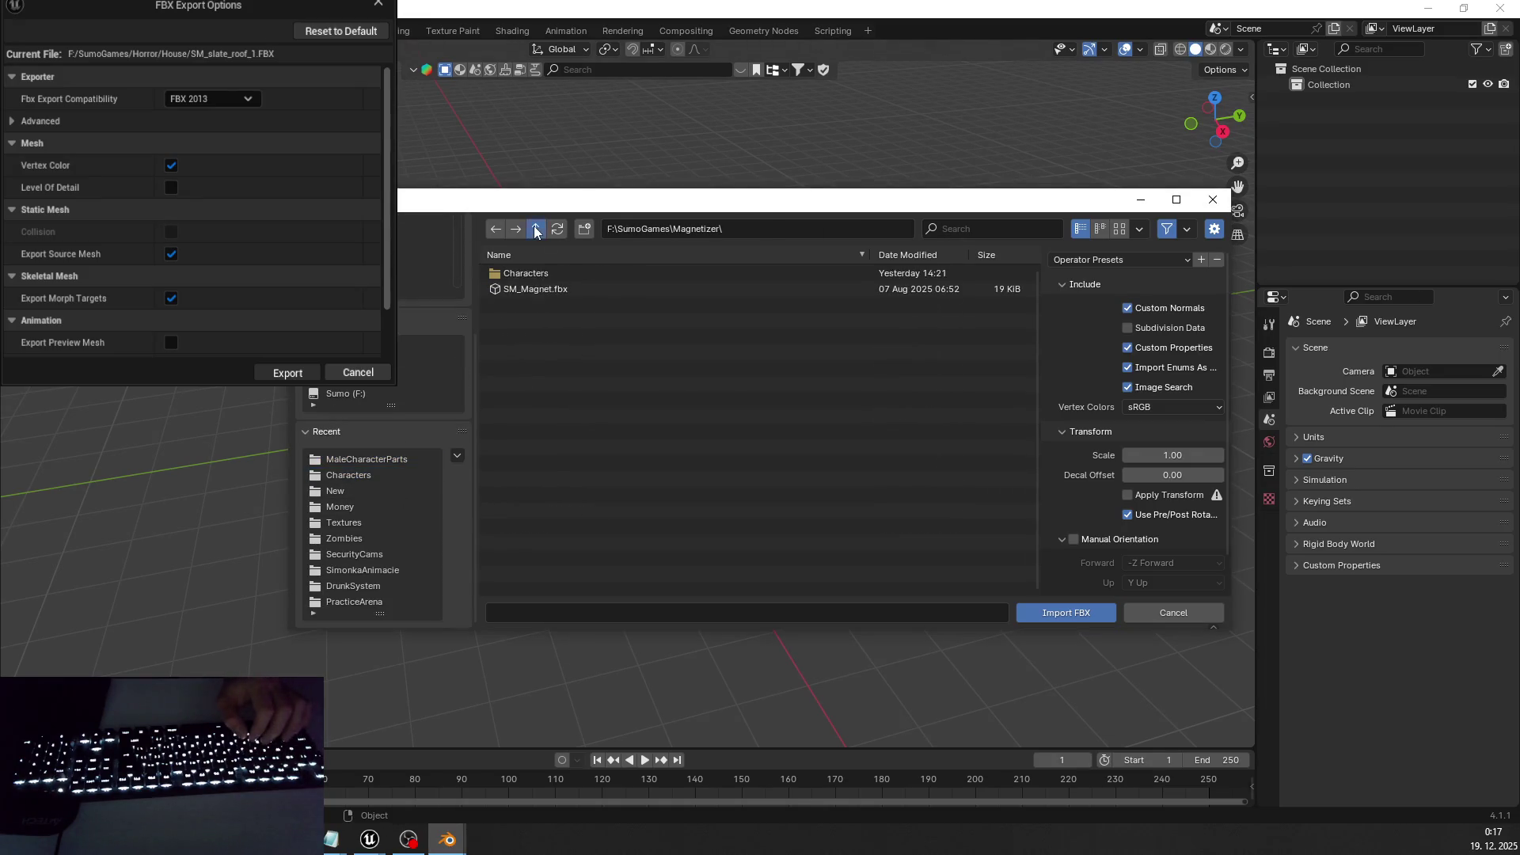
{"action": "left_click", "coordinate": [536, 229]}
{"action": "scroll", "coordinate": [597, 452], "scroll_direction": "down", "scroll_amount": 2}
{"action": "scroll", "coordinate": [577, 316], "scroll_direction": "down", "scroll_amount": 3}
{"action": "left_click", "coordinate": [529, 416]}
{"action": "scroll", "coordinate": [558, 396], "scroll_direction": "down", "scroll_amount": 5}
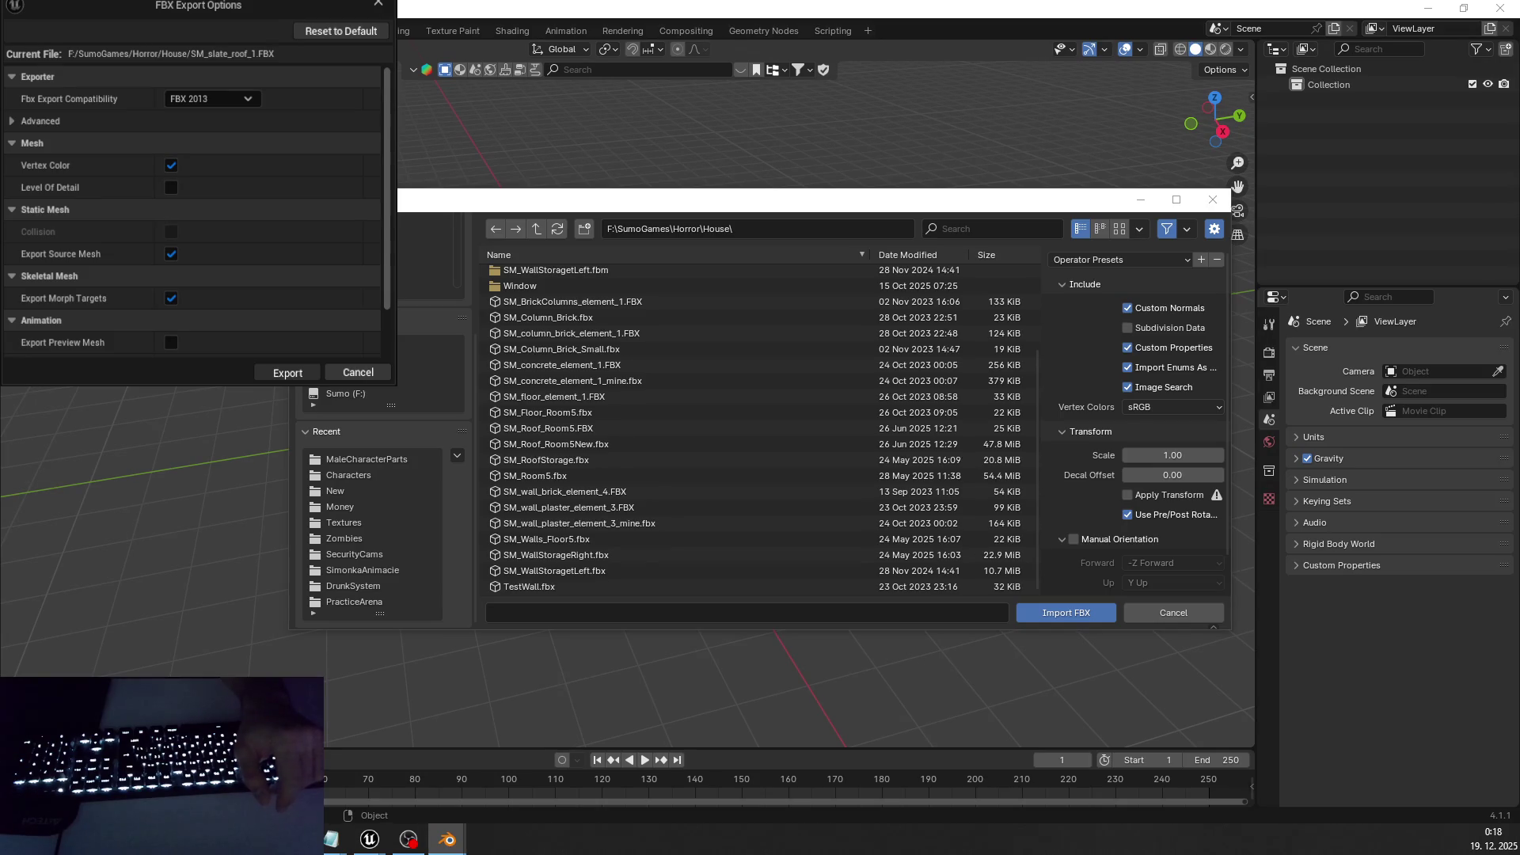
{"action": "key", "text": "alt+Tab"}
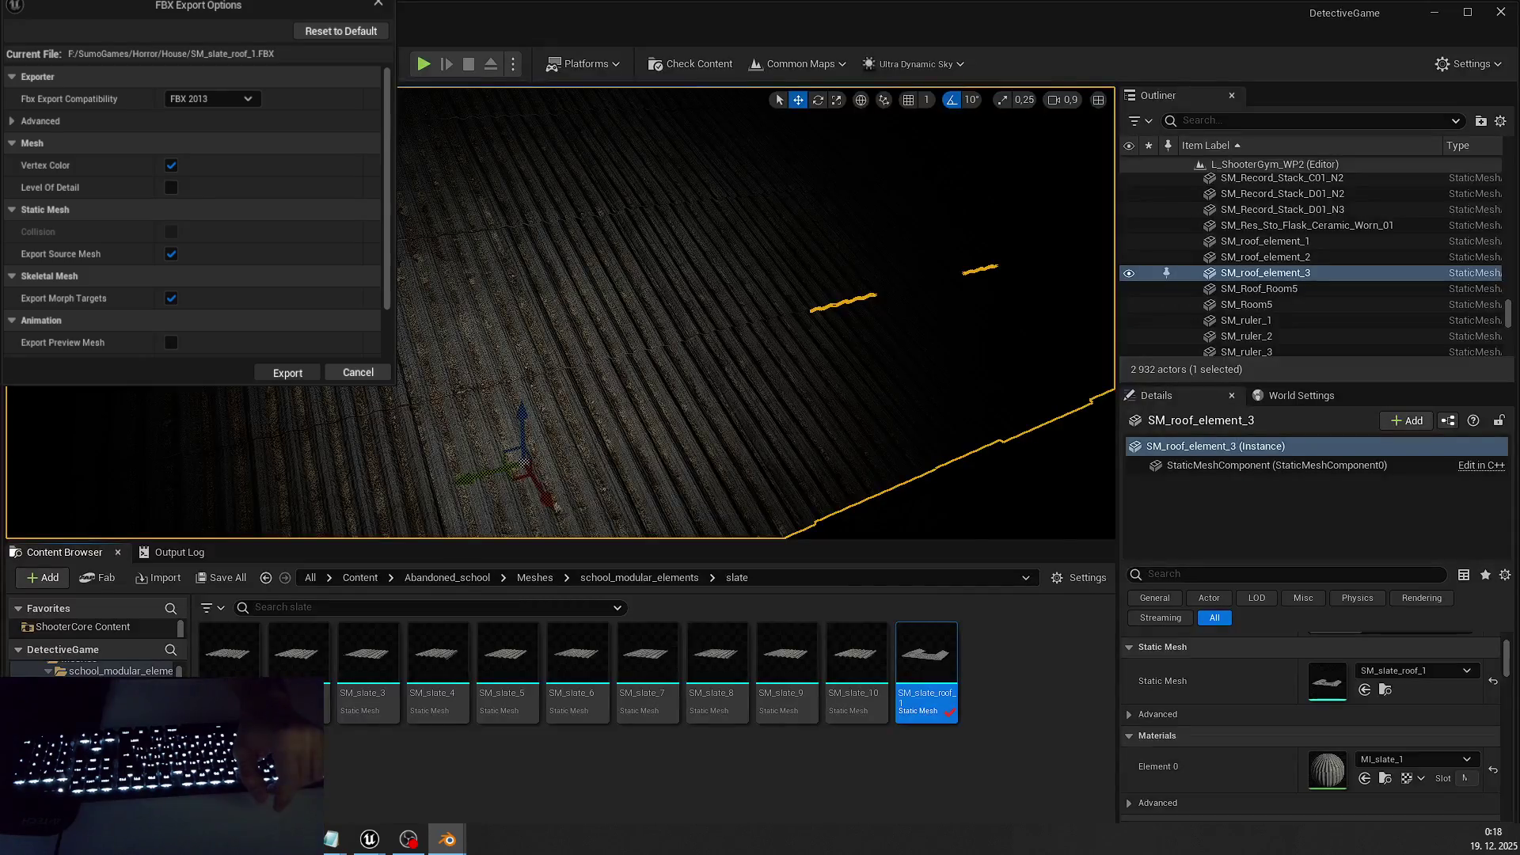
- Return from Unreal Editor to Blender's FBX import browser showing the House folder
{"action": "key", "text": "alt+Tab"}
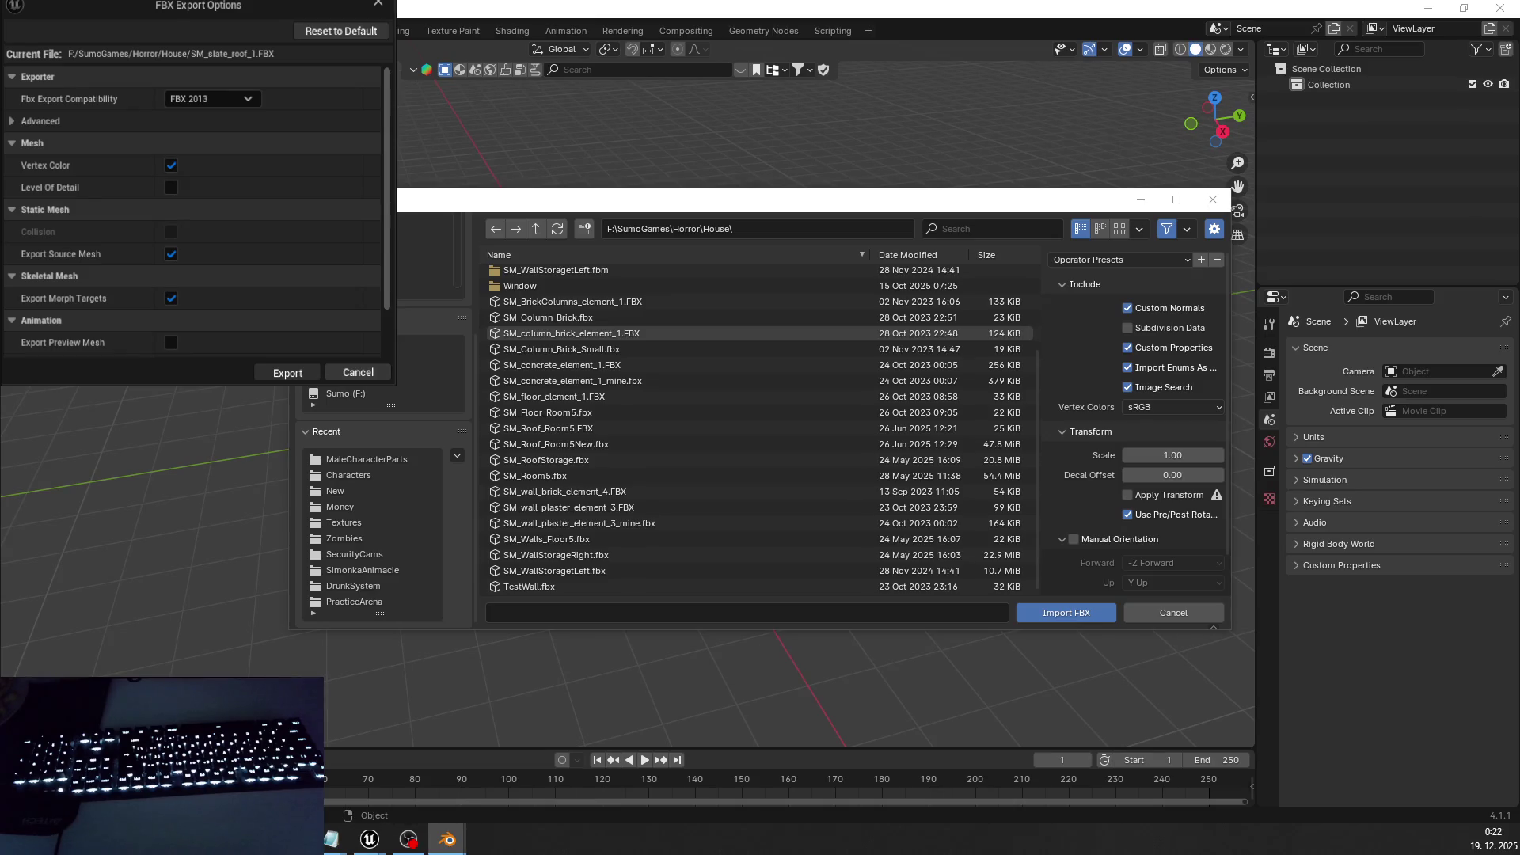
- Glance at Task Manager, then inspect the New, DoorAdjustments, Props and Window subfolders
{"action": "key", "text": "ctrl+shift+Escape"}
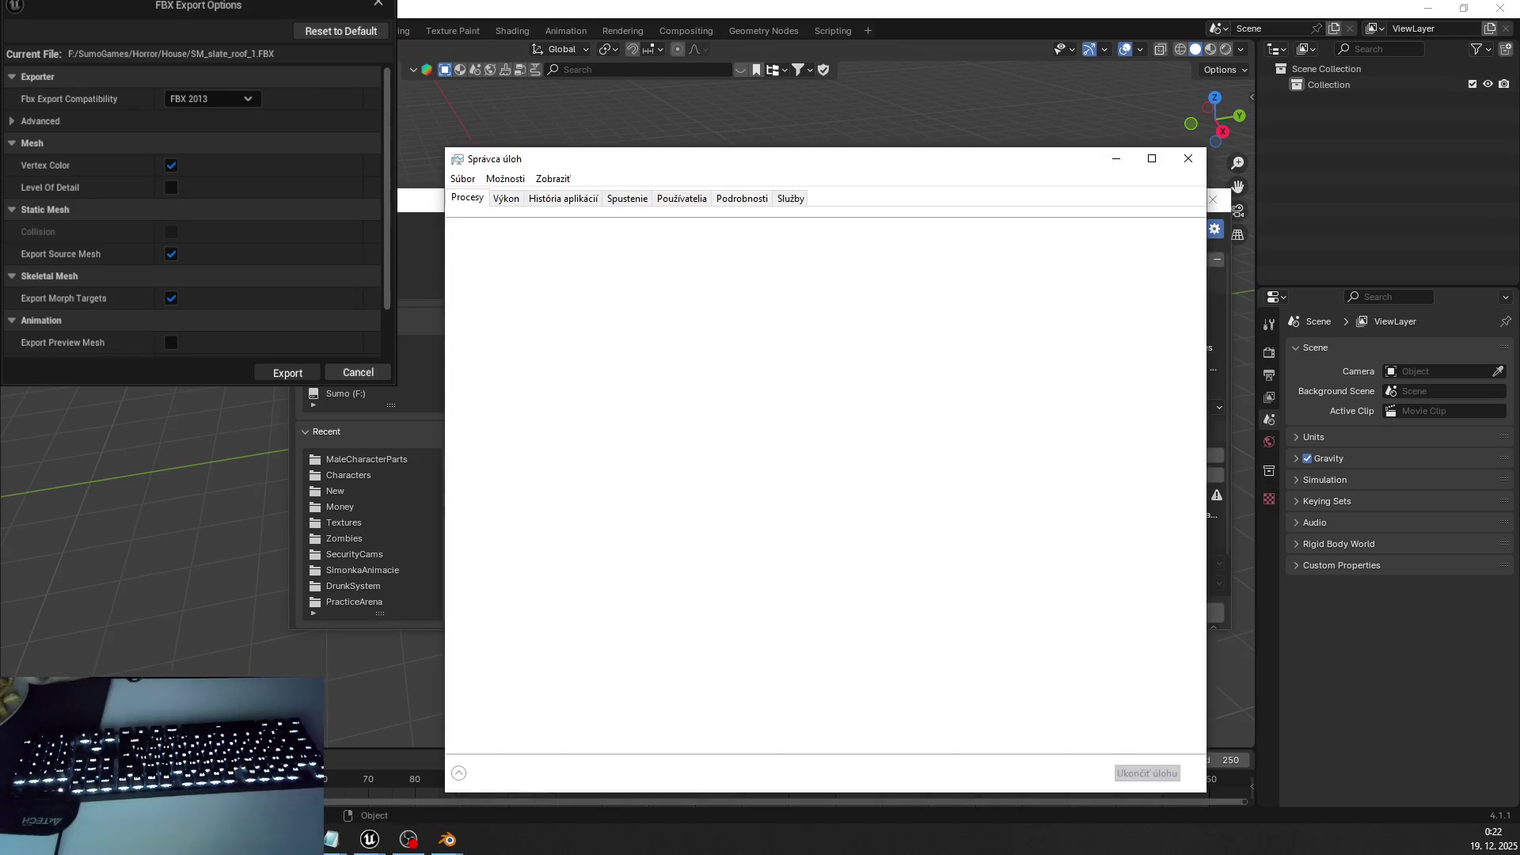
{"action": "key", "text": "alt+F4"}
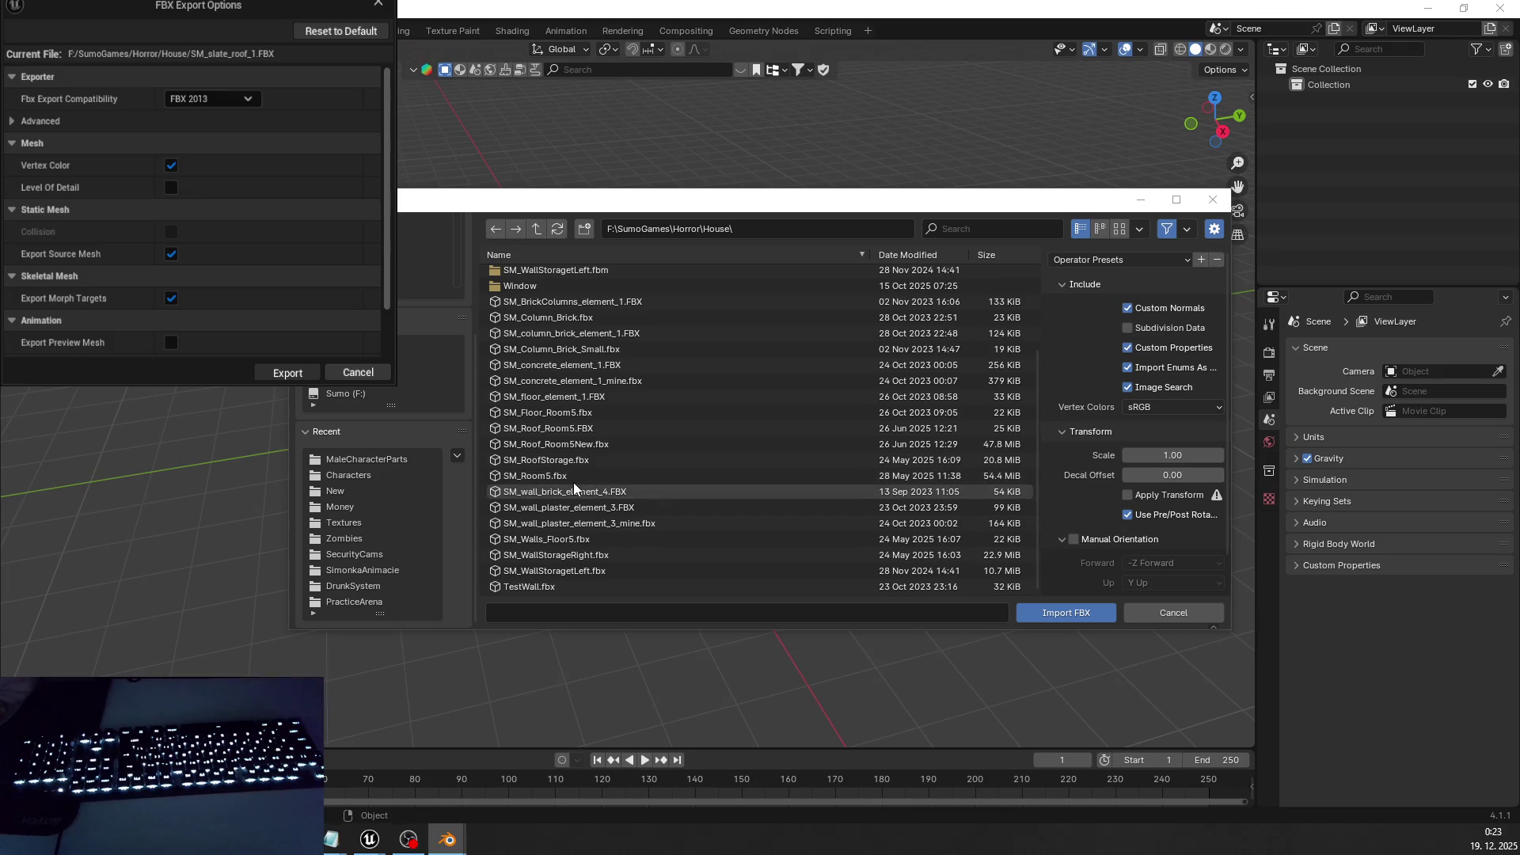
{"action": "scroll", "coordinate": [573, 444], "scroll_direction": "up", "scroll_amount": 3}
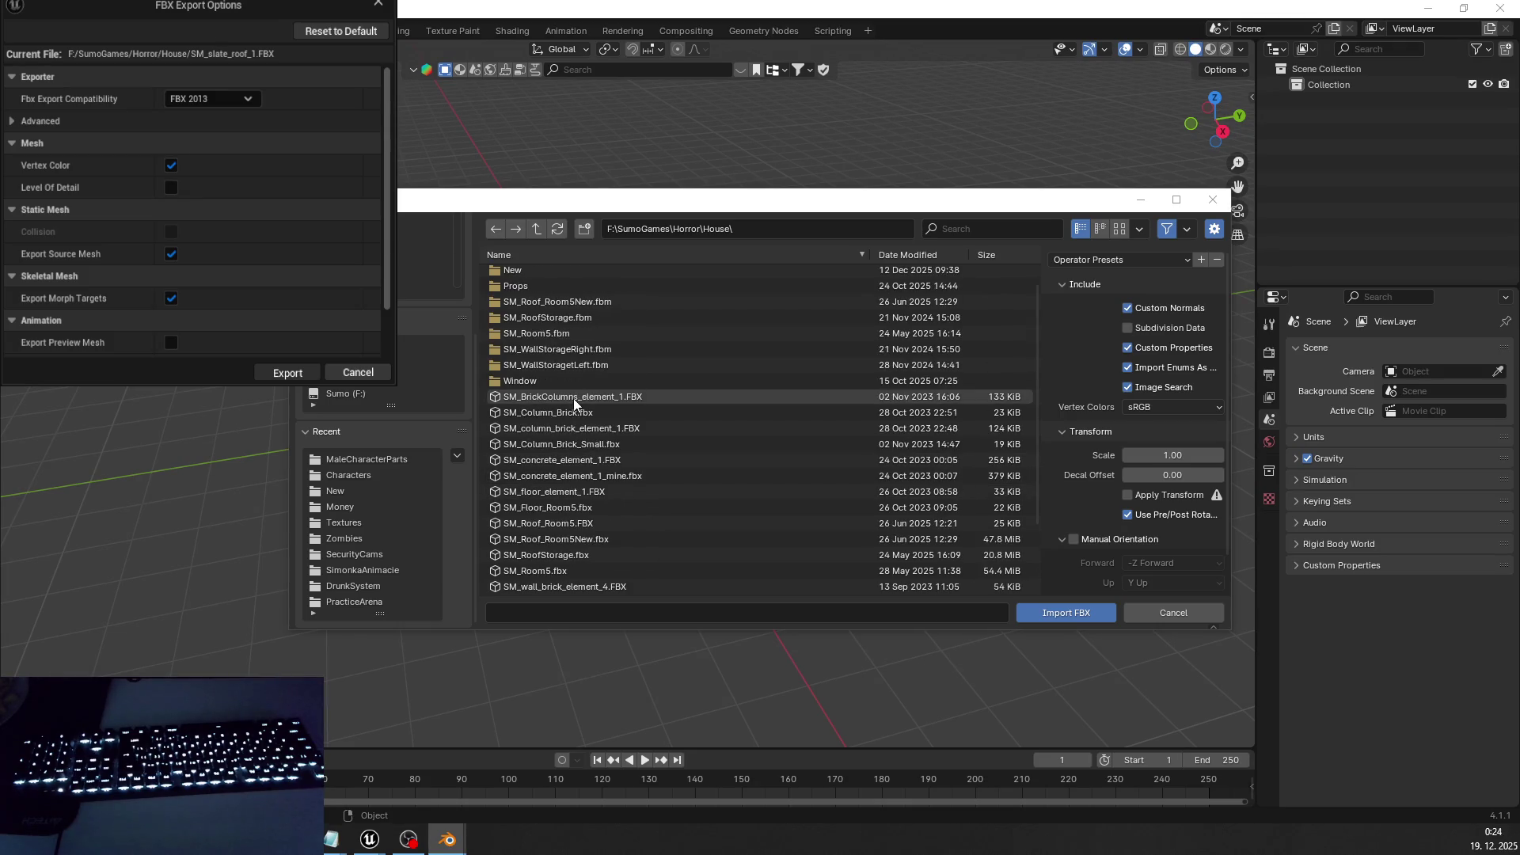
{"action": "scroll", "coordinate": [573, 368], "scroll_direction": "up", "scroll_amount": 1}
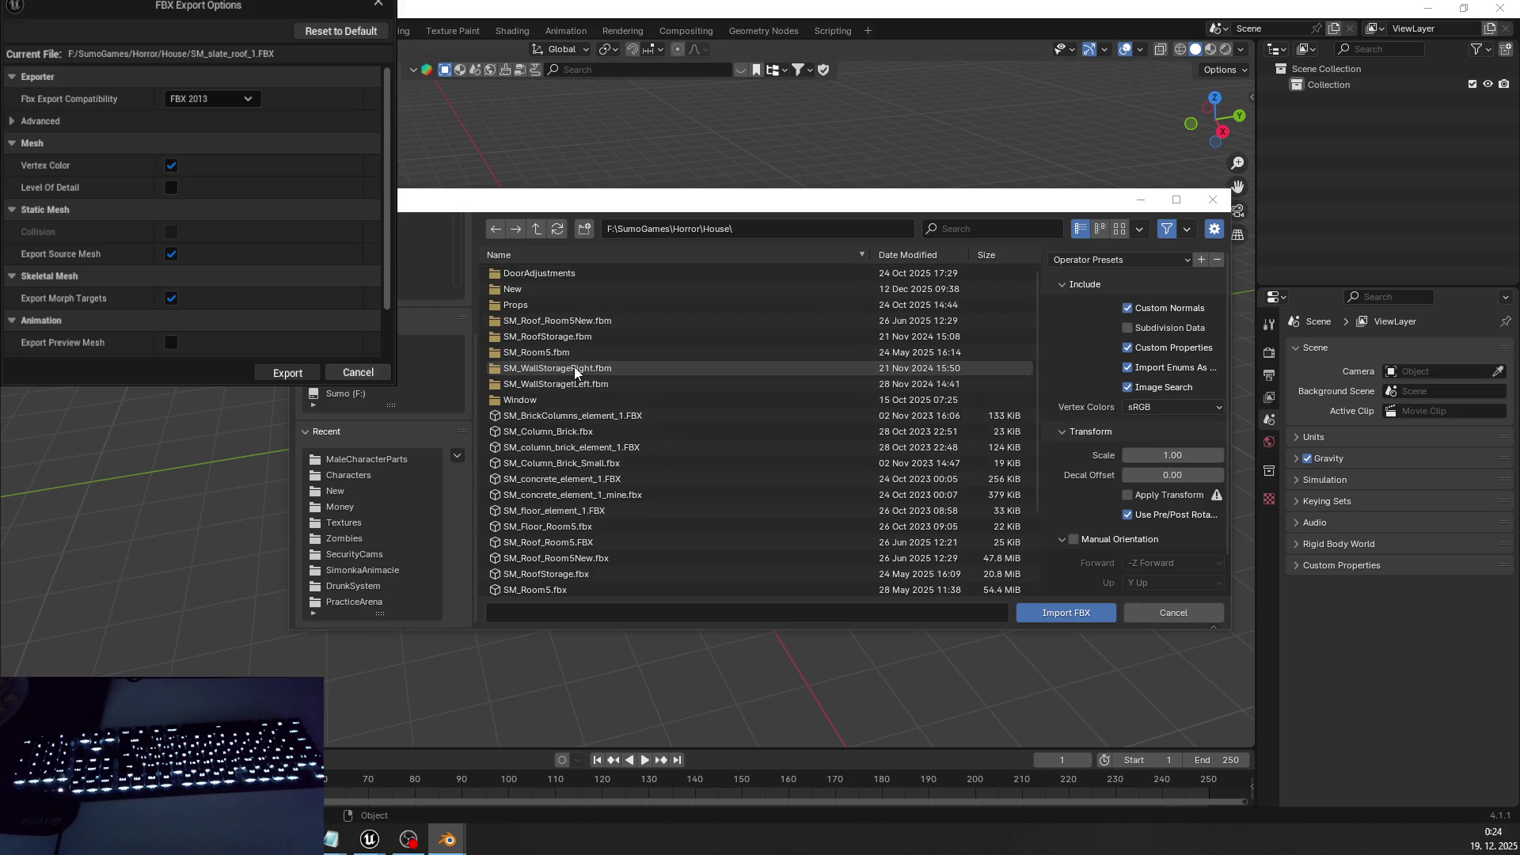
{"action": "double_click", "coordinate": [566, 291]}
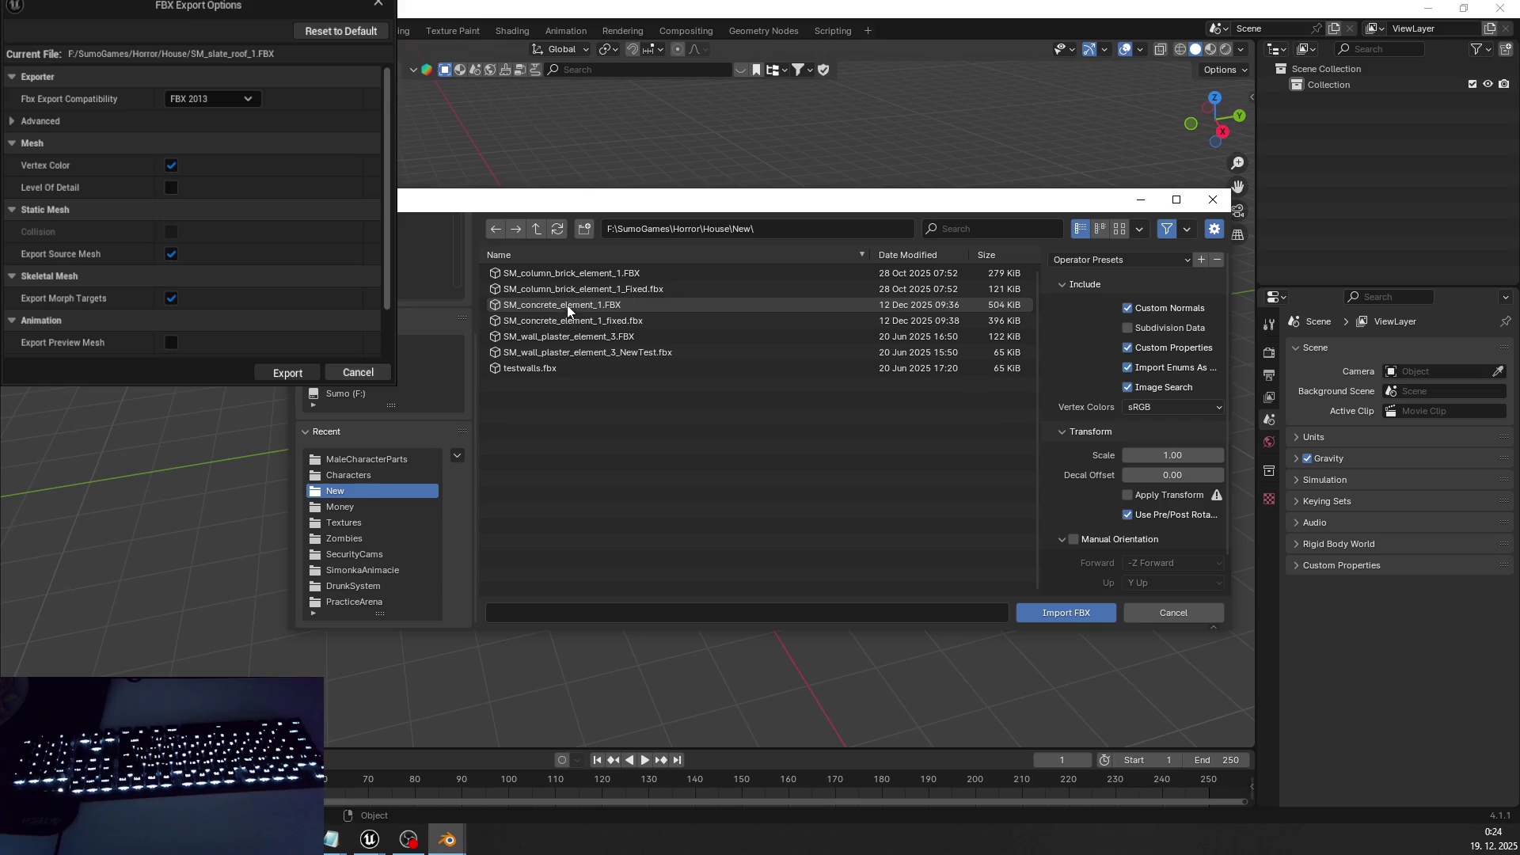
{"action": "left_click", "coordinate": [536, 229]}
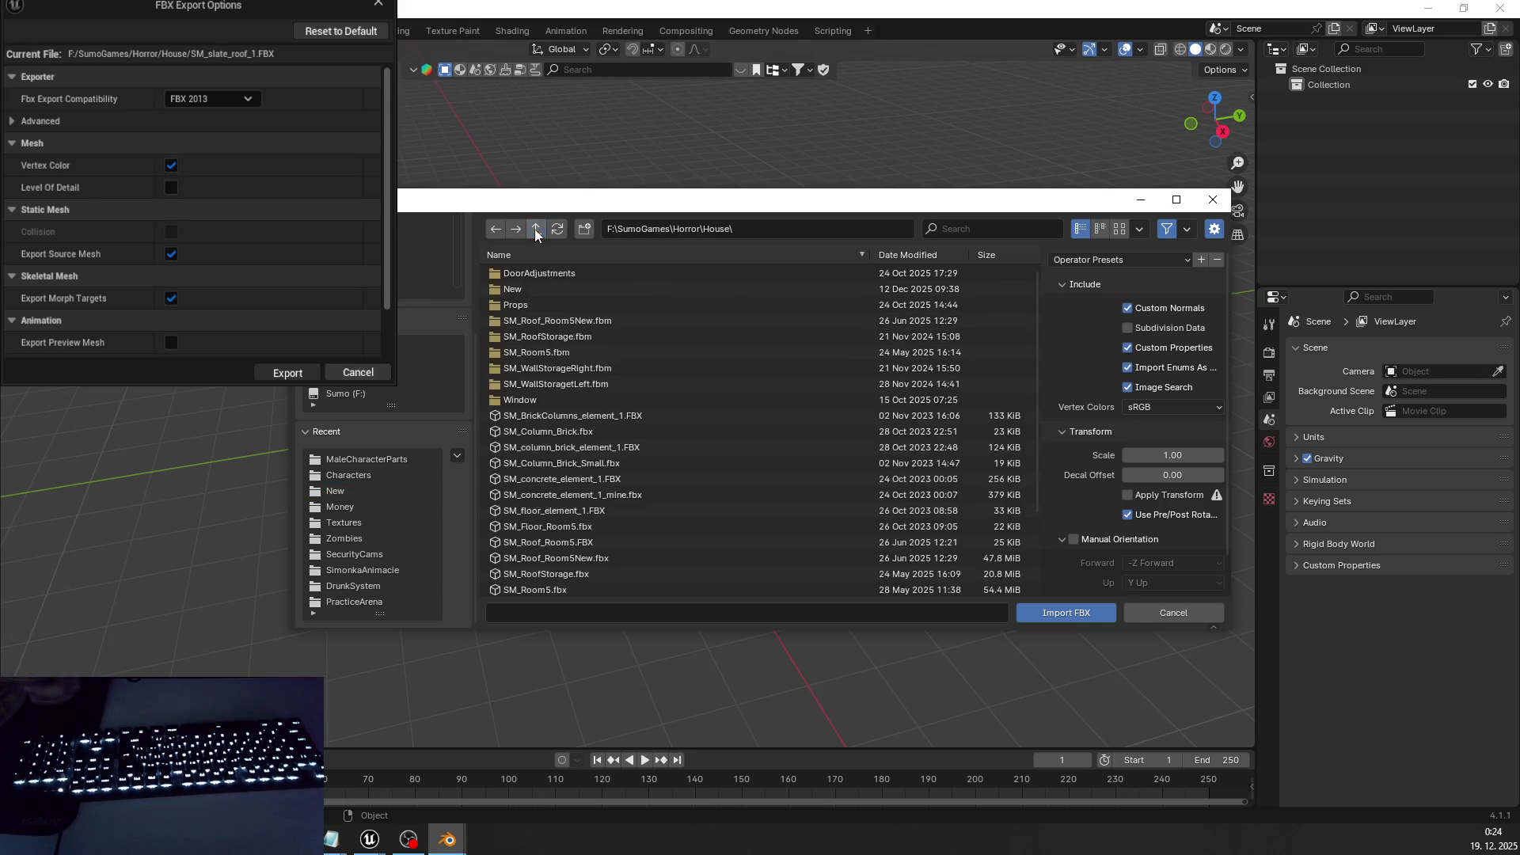
{"action": "double_click", "coordinate": [547, 277]}
{"action": "left_click", "coordinate": [538, 233]}
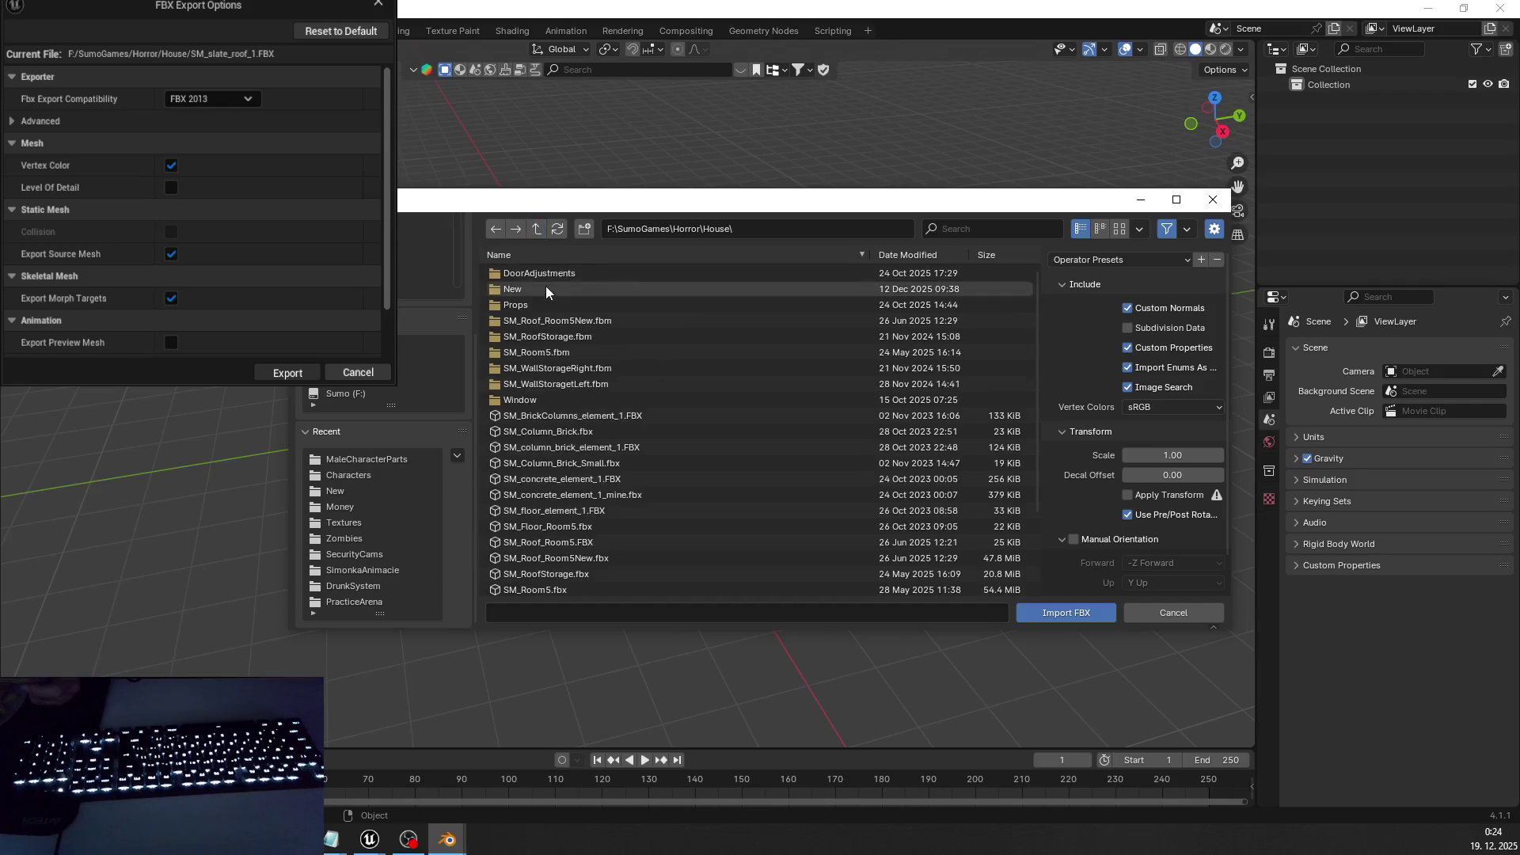
{"action": "double_click", "coordinate": [544, 306]}
{"action": "left_click", "coordinate": [535, 229]}
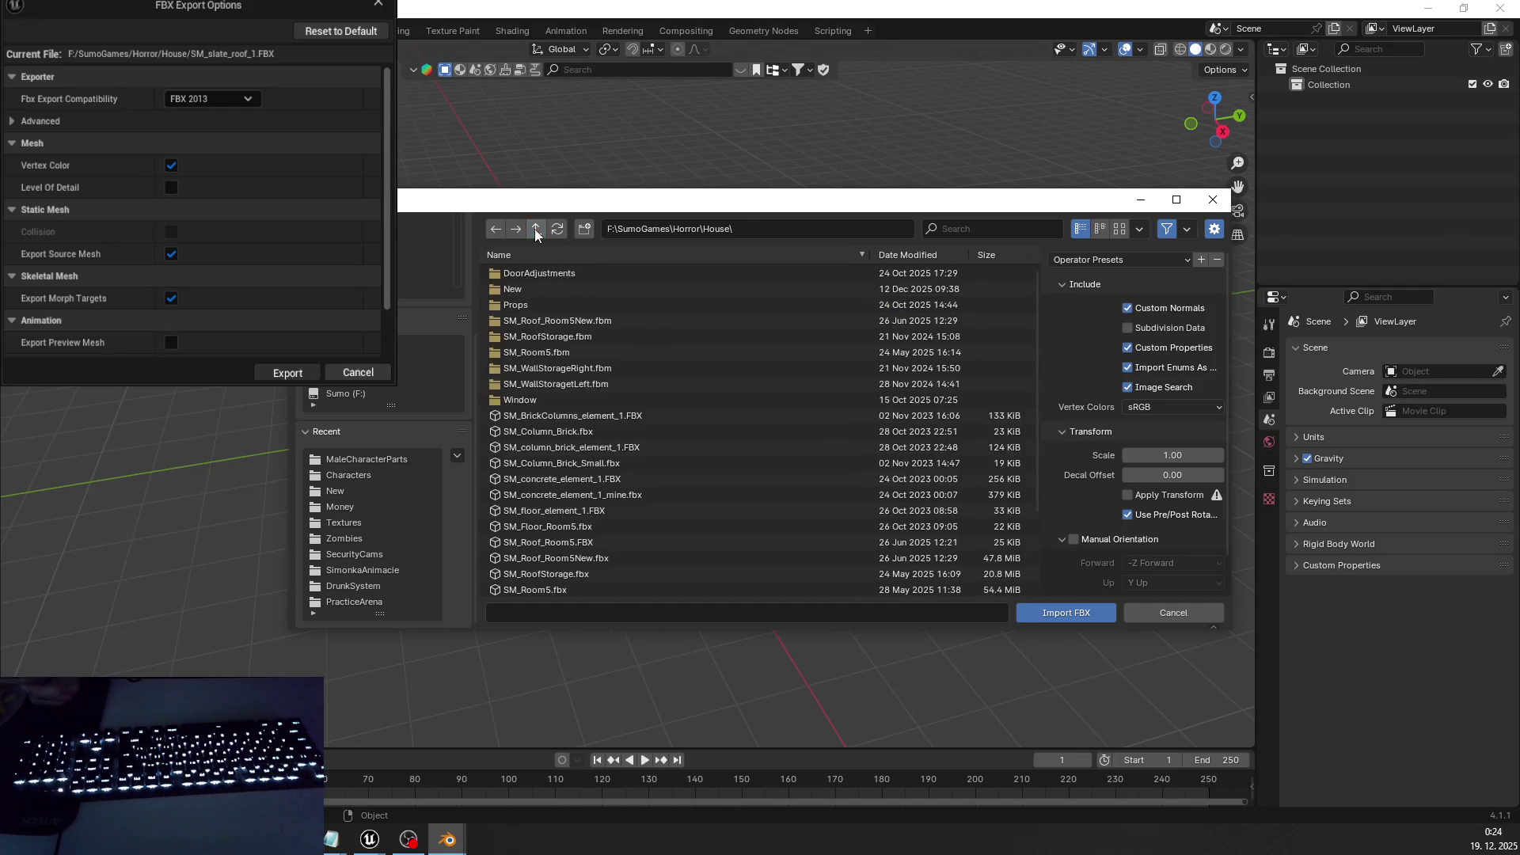
{"action": "double_click", "coordinate": [544, 398]}
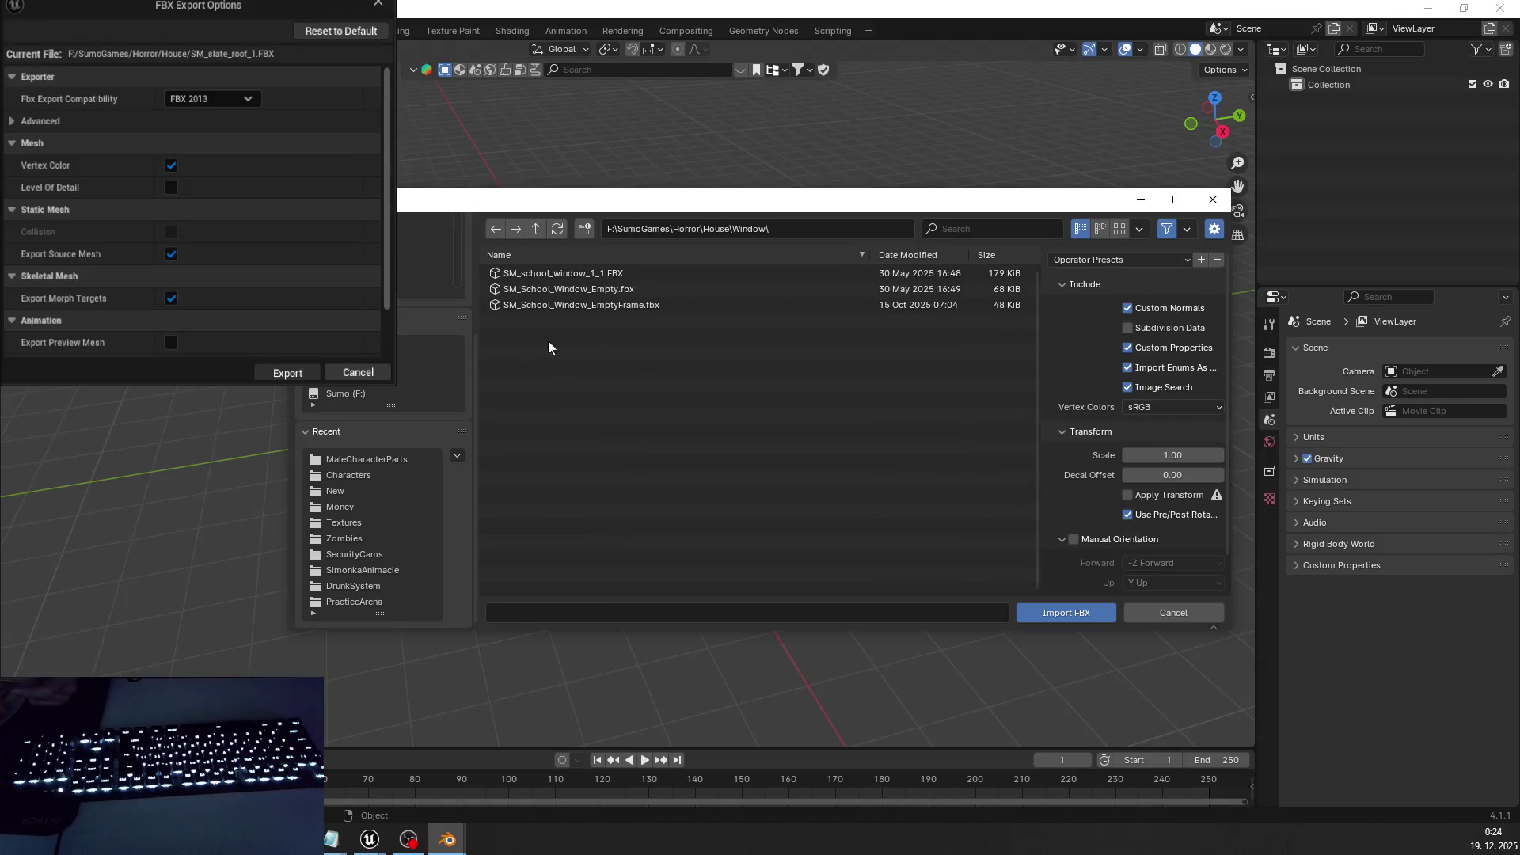
{"action": "left_click", "coordinate": [540, 231]}
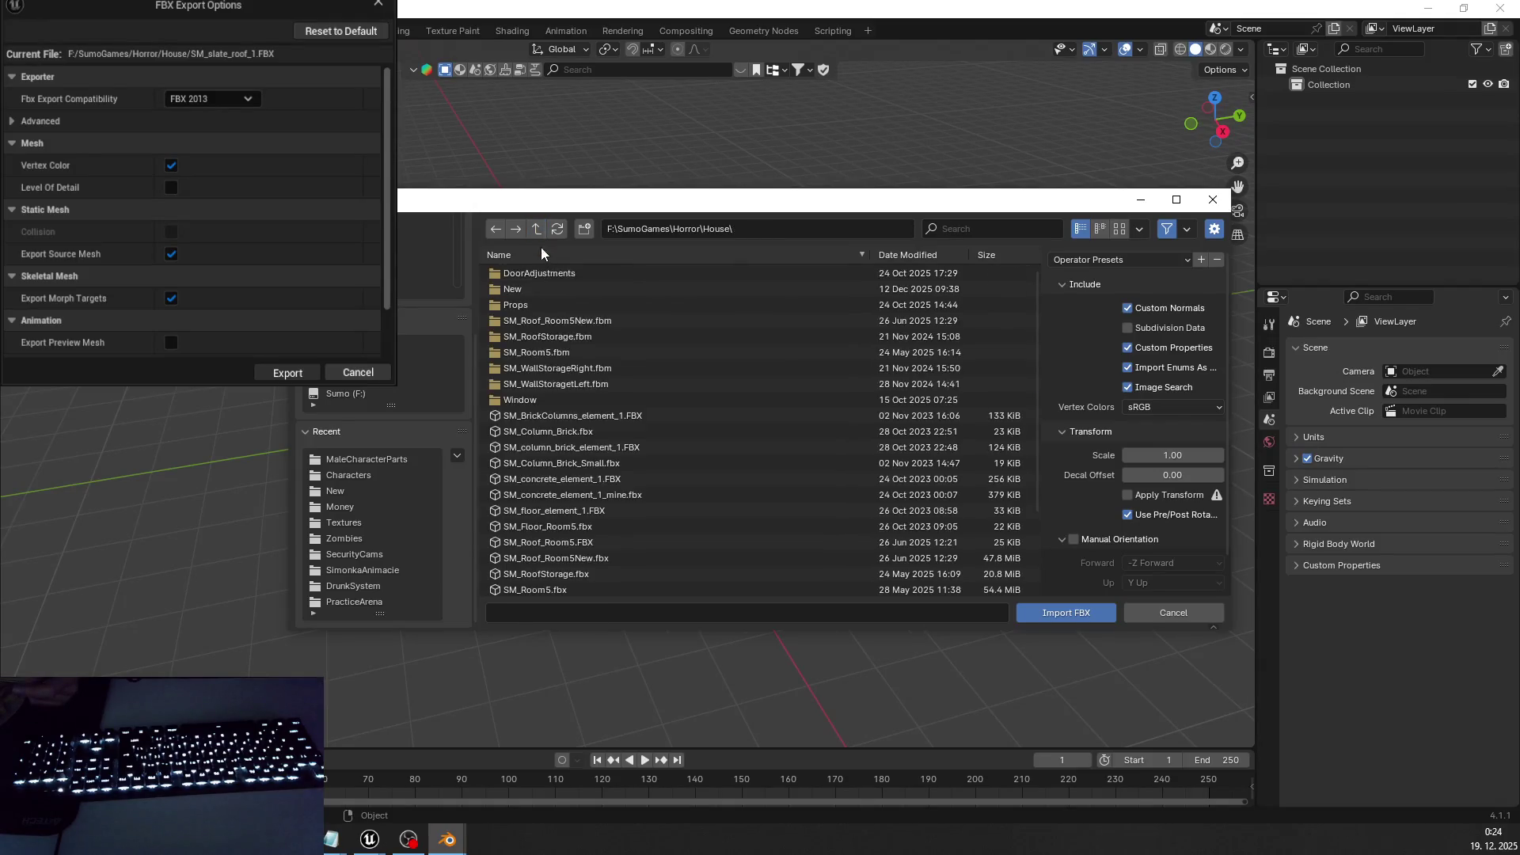
- Select SM_RoofStorage.fbx in the House folder as the file to import
{"action": "scroll", "coordinate": [563, 396], "scroll_direction": "down", "scroll_amount": 2}
{"action": "scroll", "coordinate": [567, 405], "scroll_direction": "down", "scroll_amount": 1}
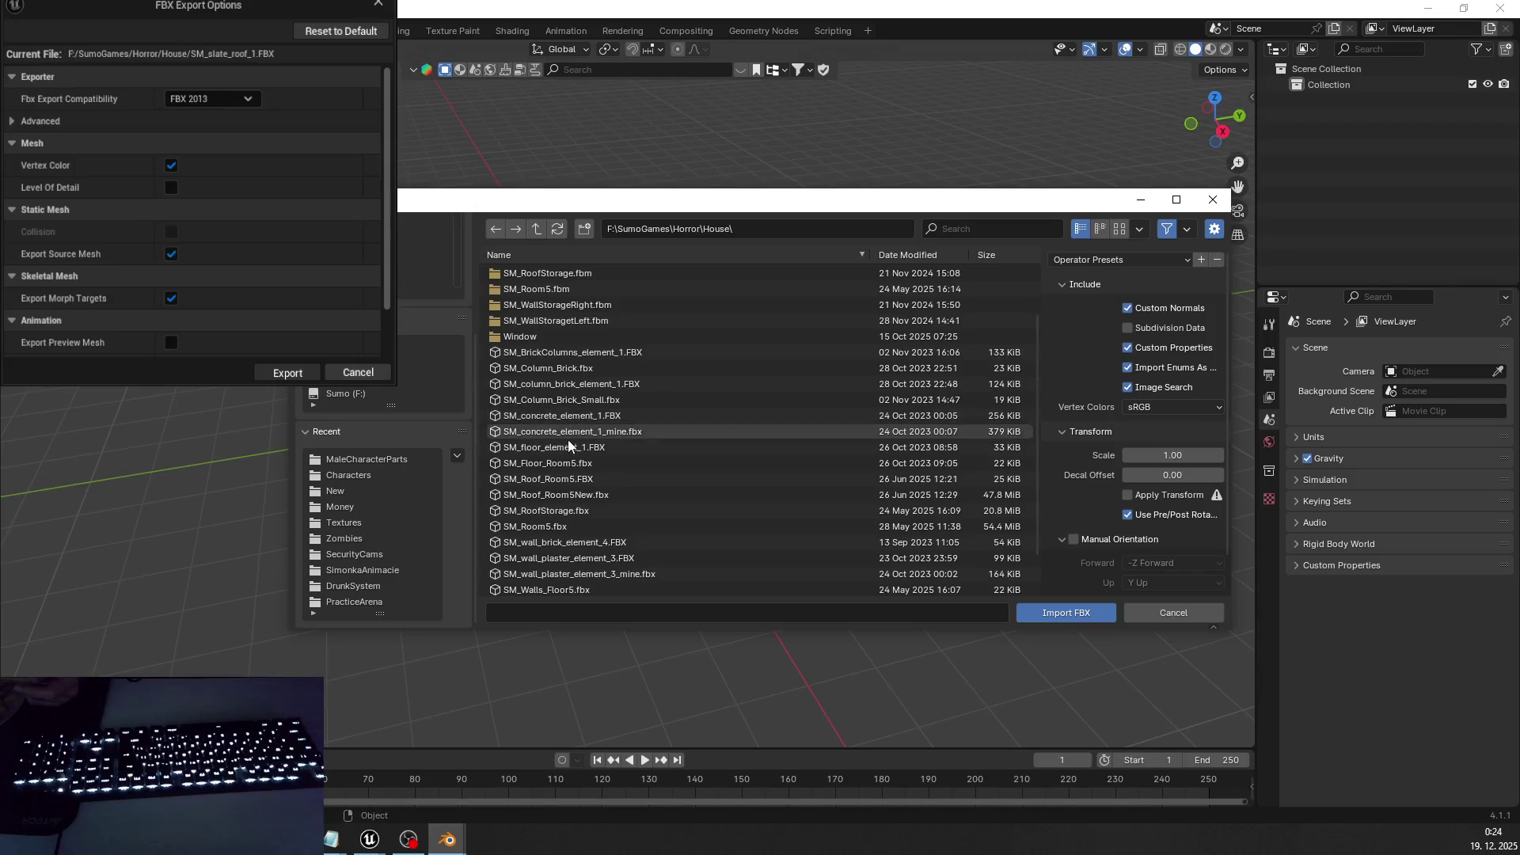
{"action": "left_click", "coordinate": [572, 477]}
{"action": "left_click", "coordinate": [574, 495]}
{"action": "left_click", "coordinate": [576, 511]}
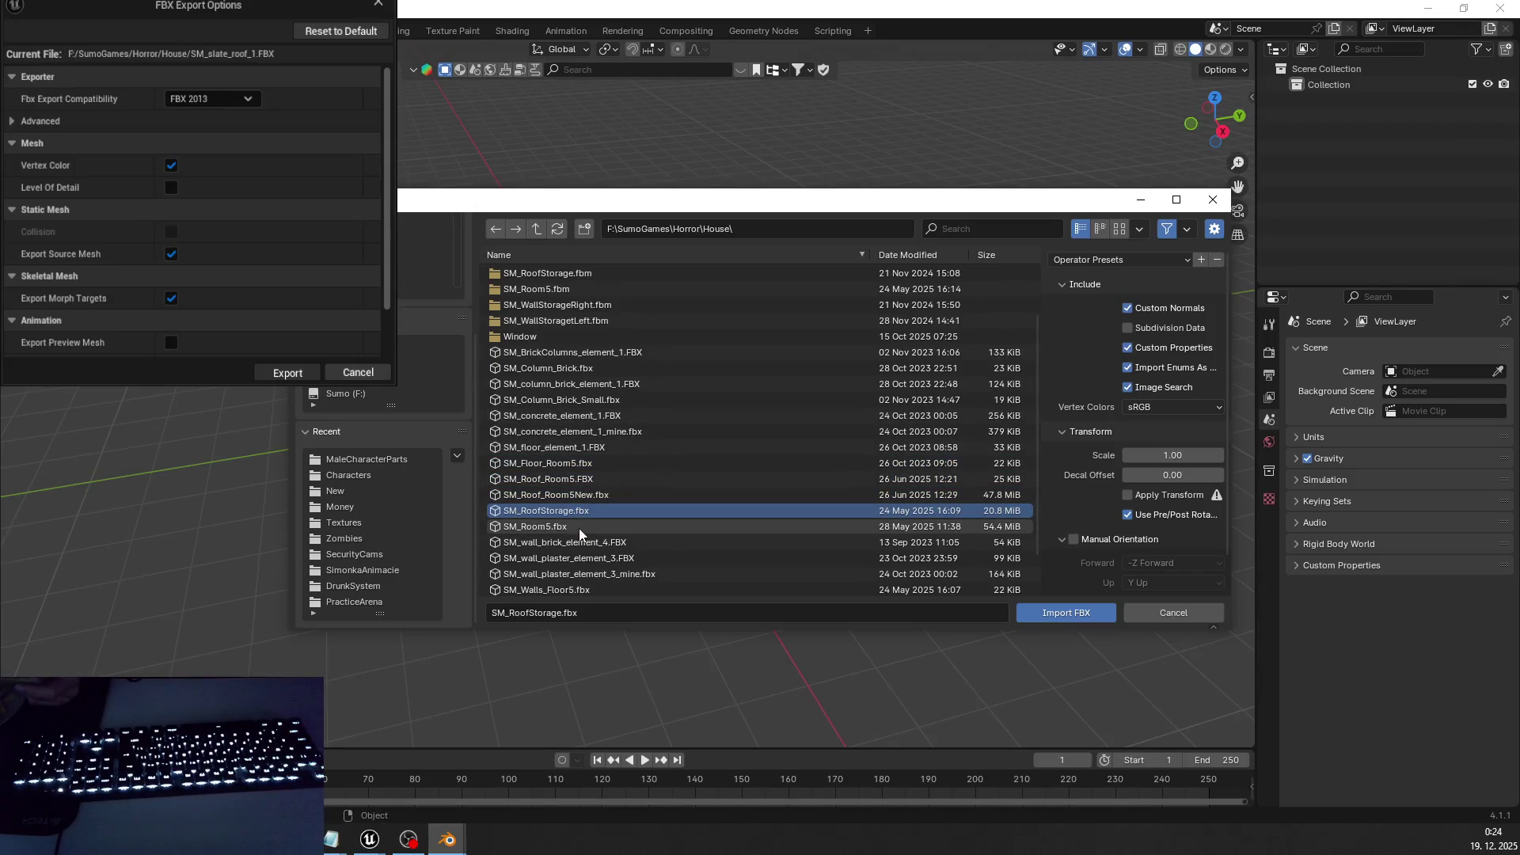
{"action": "scroll", "coordinate": [585, 547], "scroll_direction": "down", "scroll_amount": 3}
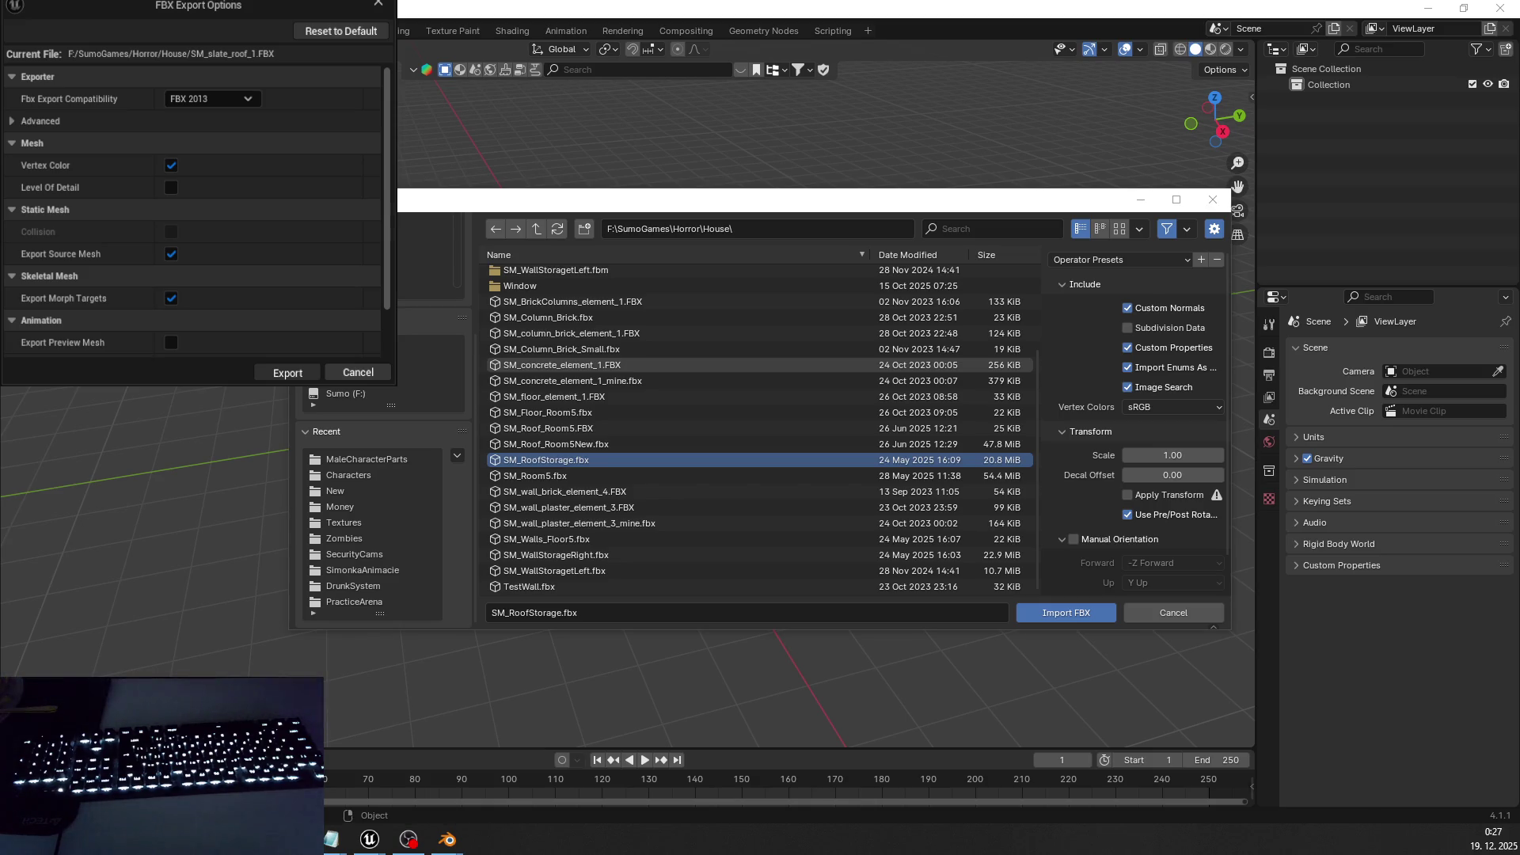
- Switch to the web browser and play the YouTube gaming video fullscreen
{"action": "key", "text": "alt+Tab"}
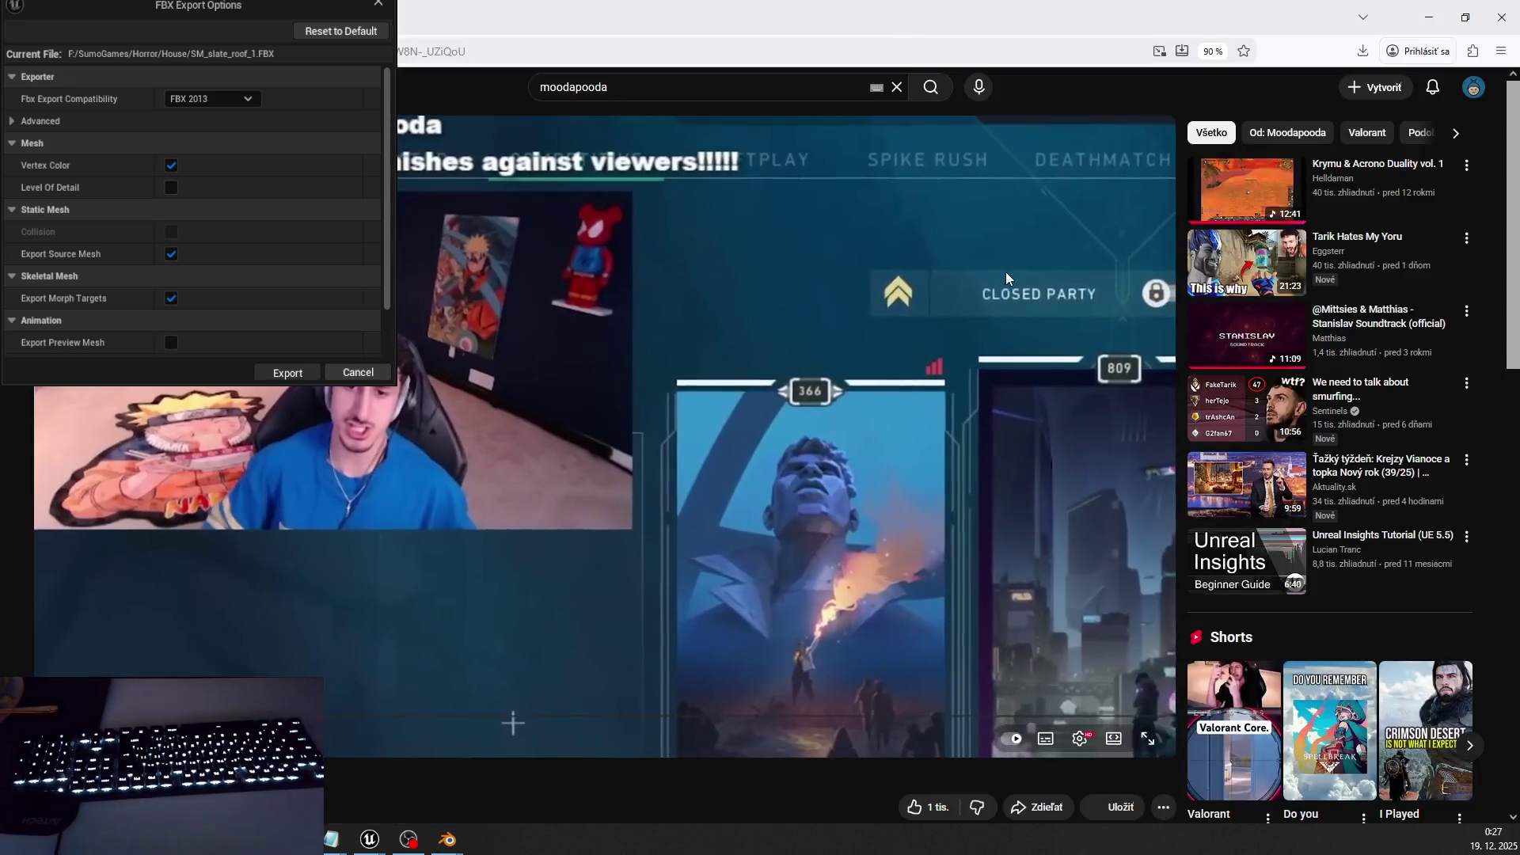
{"action": "double_click", "coordinate": [991, 272]}
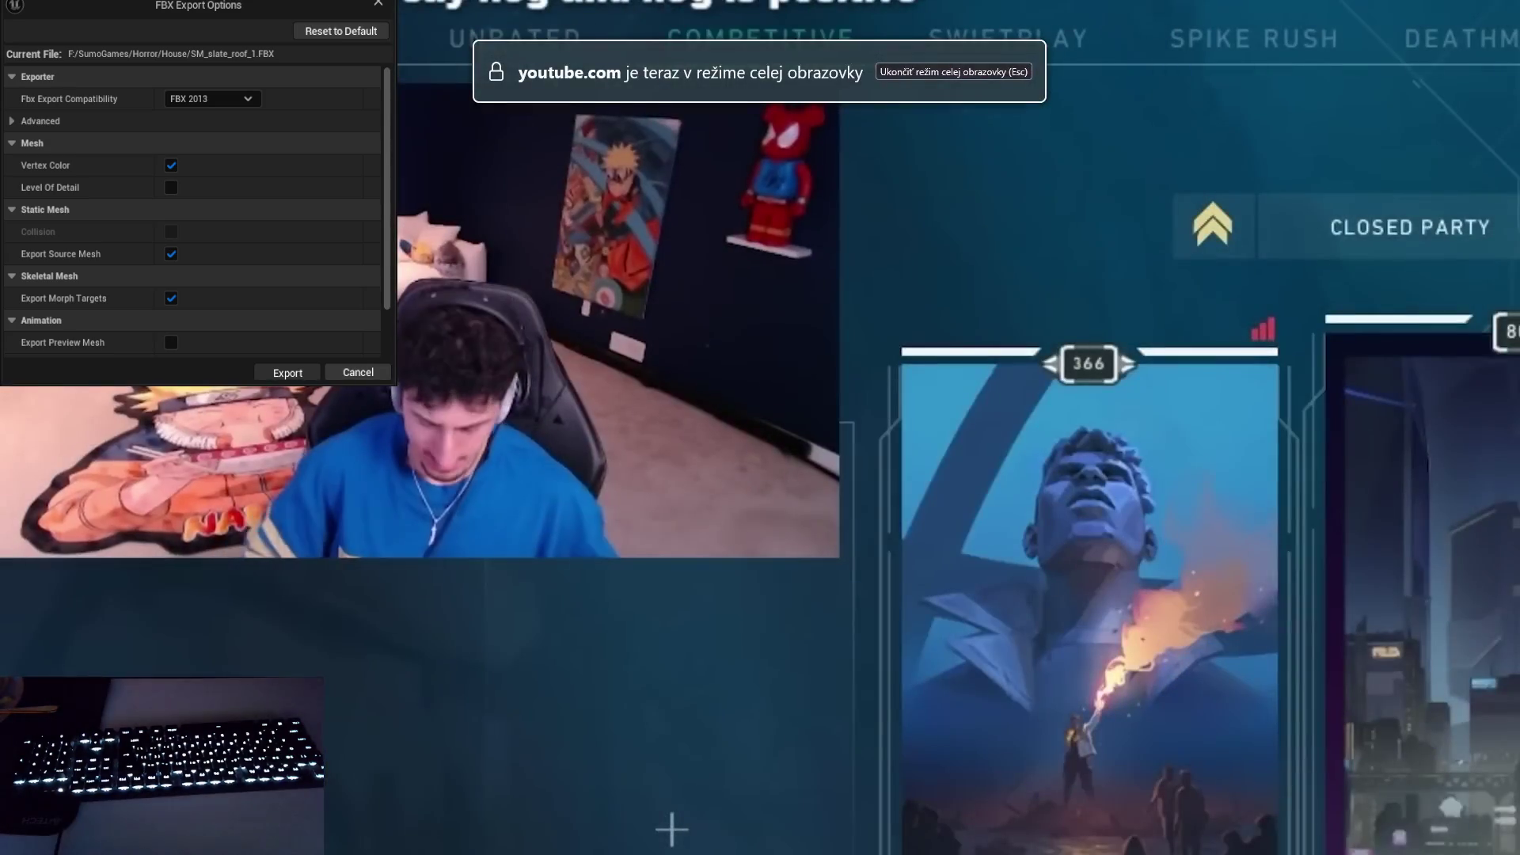
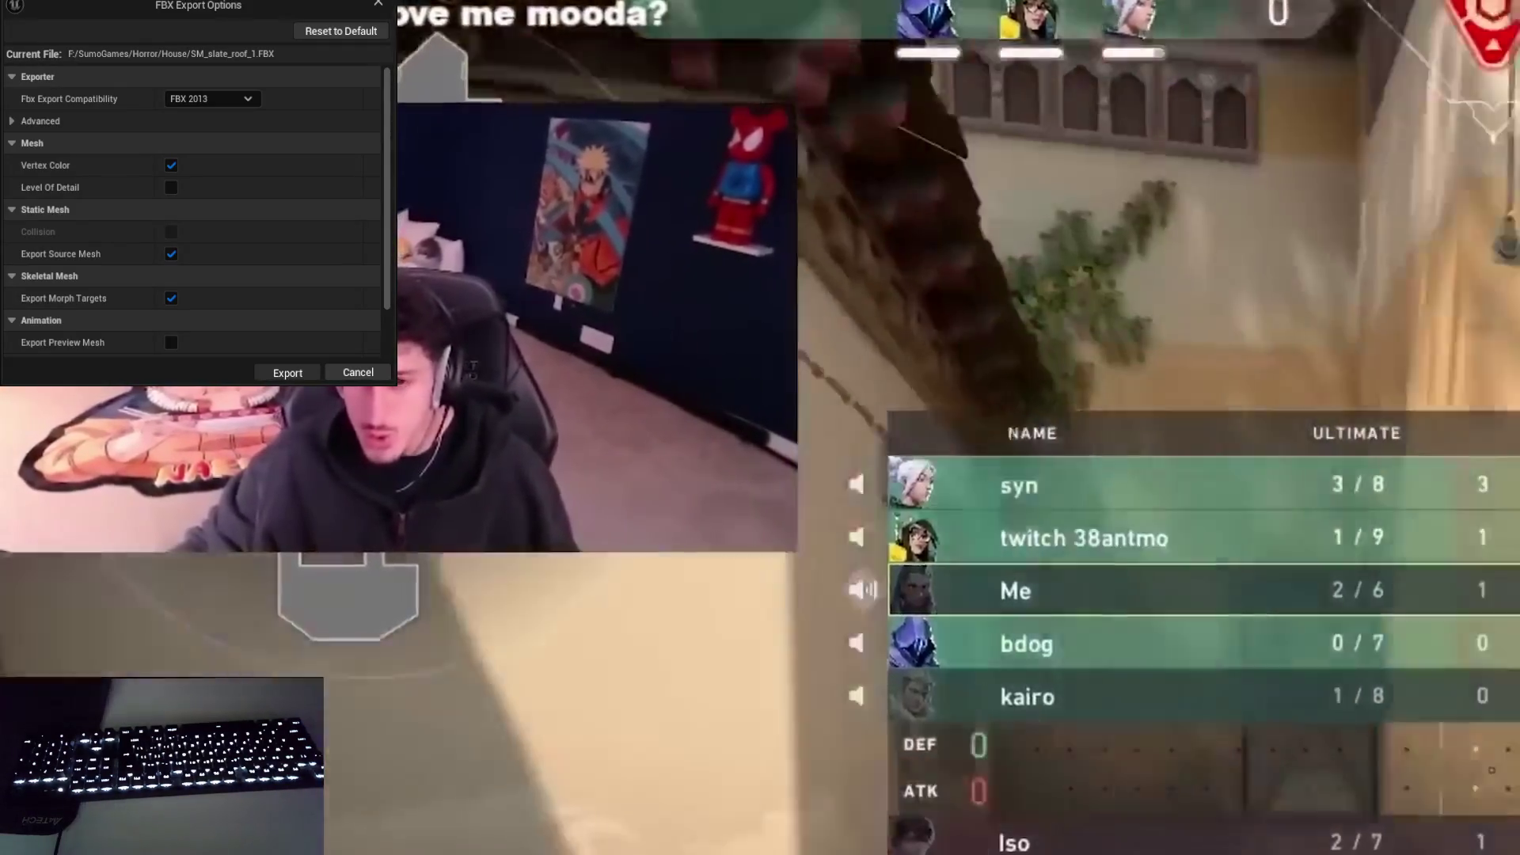
{"action": "mouse_move", "coordinate": [767, 420]}
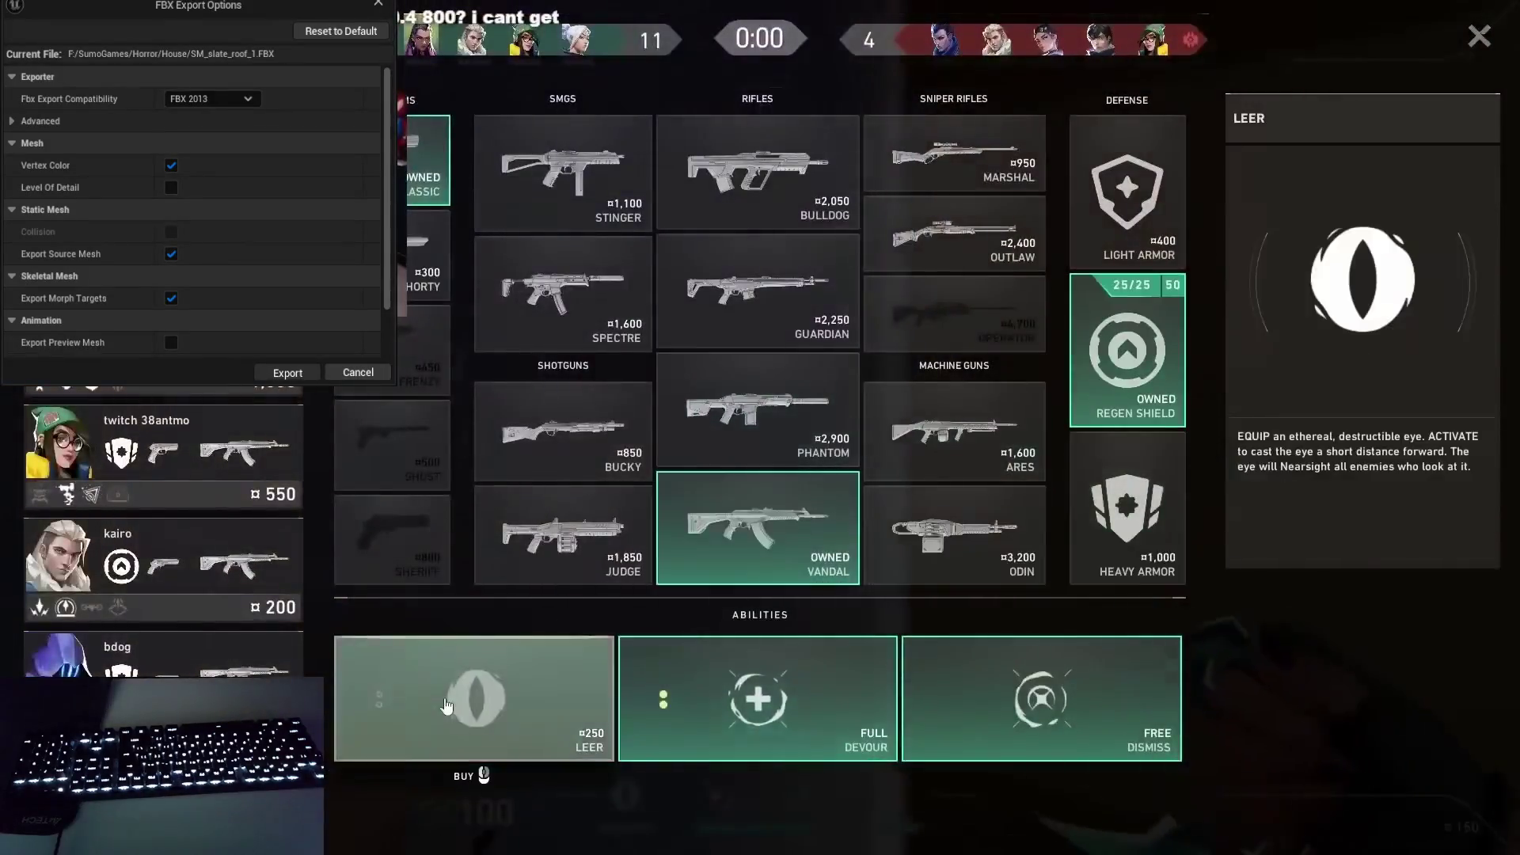
{"action": "key", "text": "c"}
{"action": "left_click", "coordinate": [761, 427]}
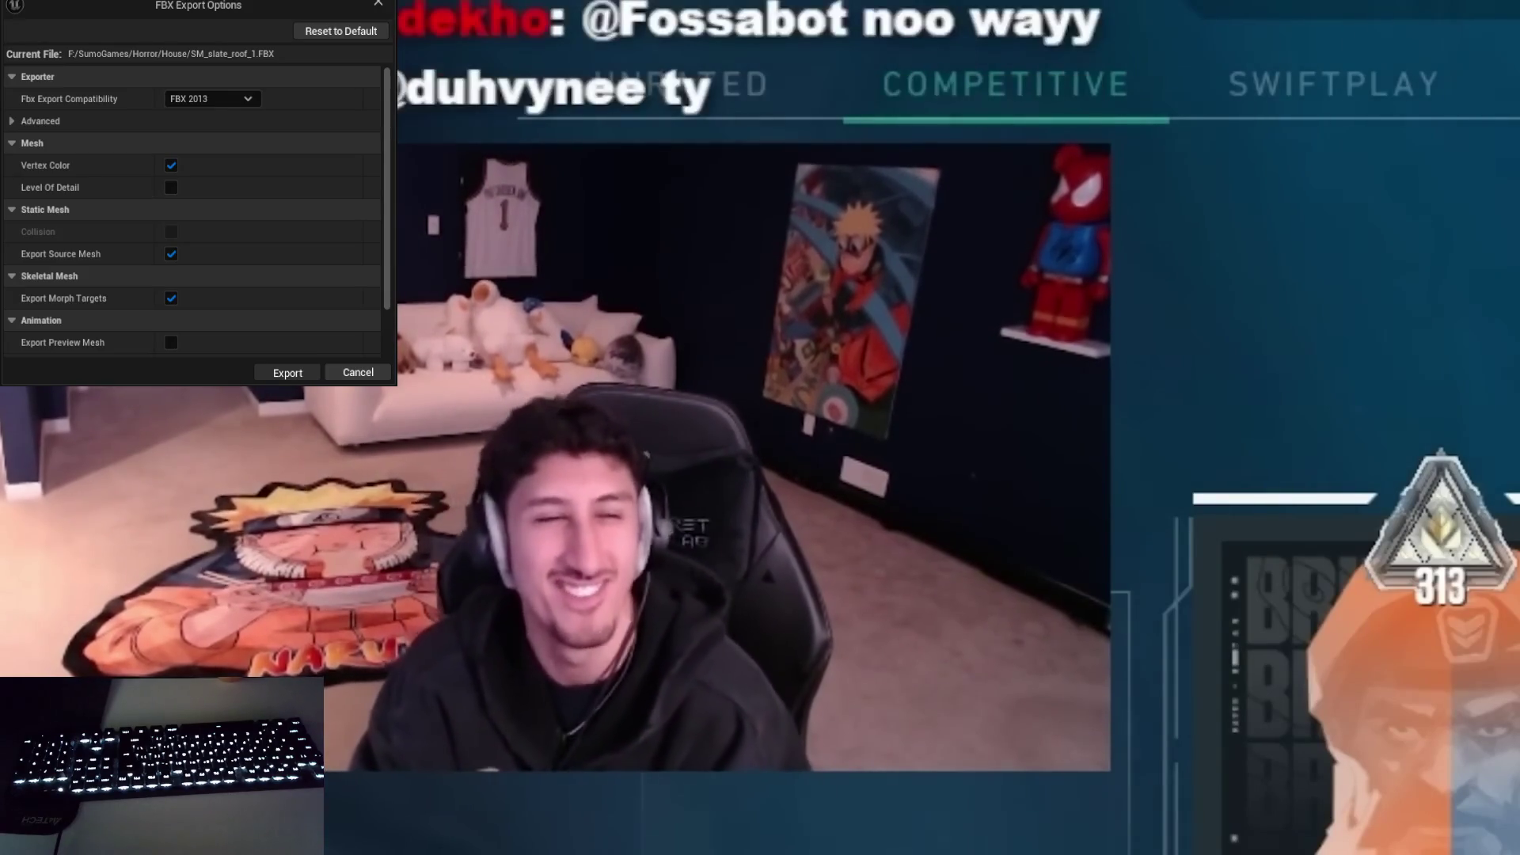
{"action": "mouse_move", "coordinate": [1355, 633]}
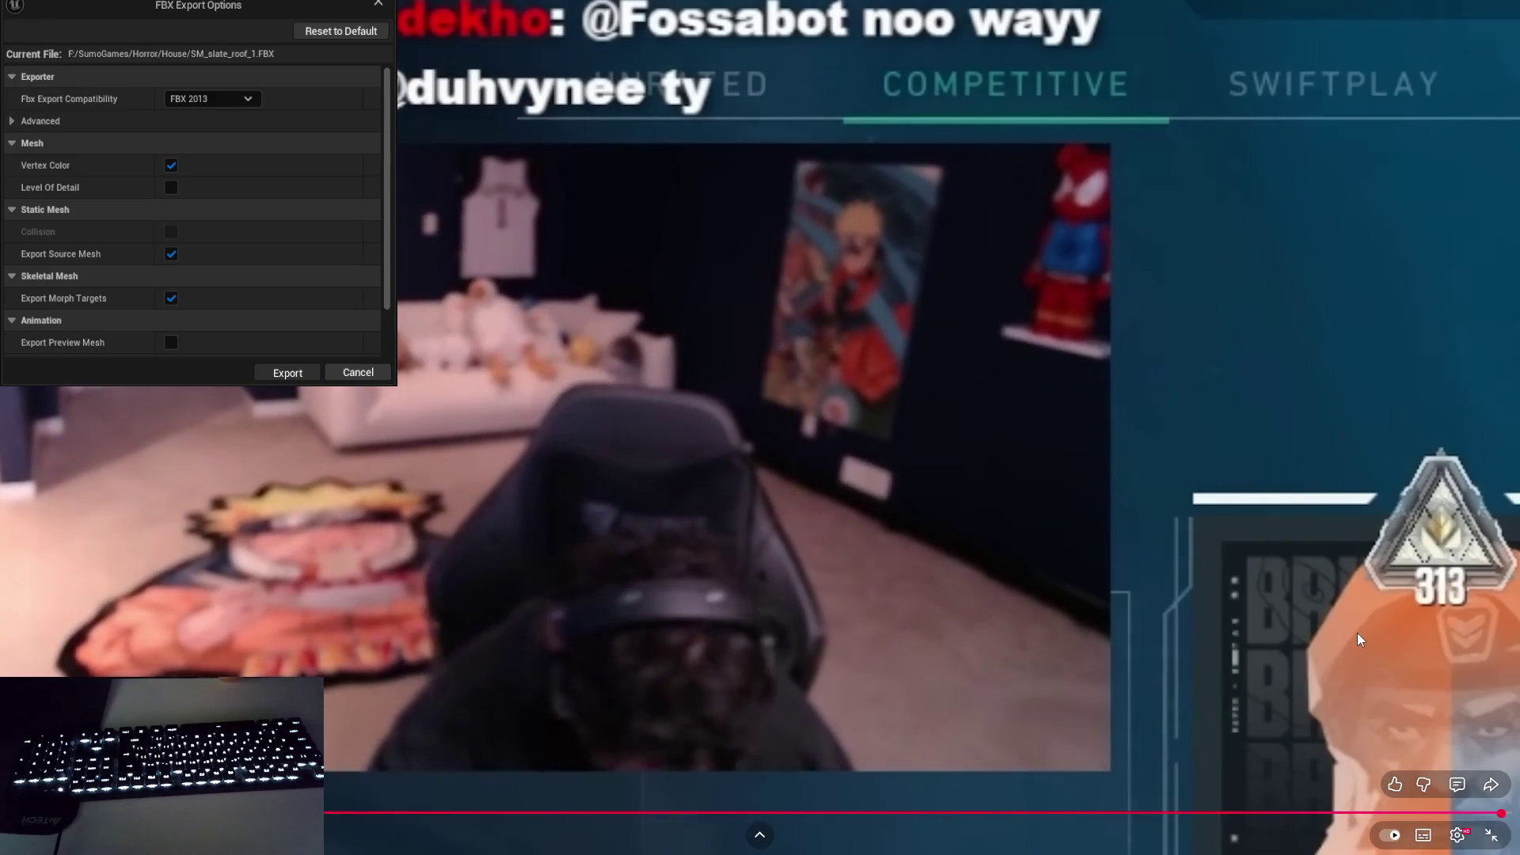